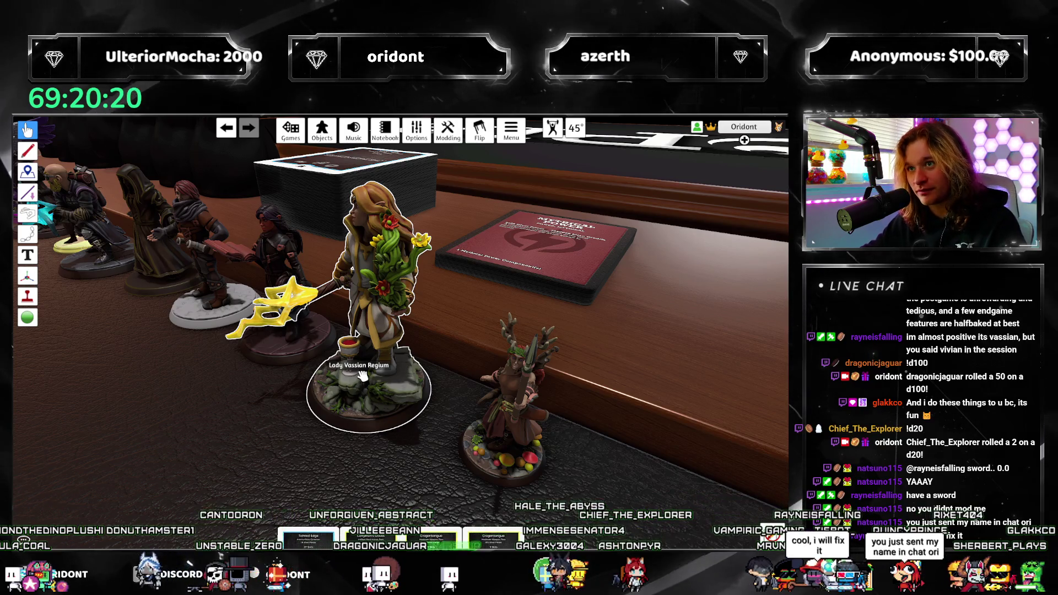
# Step the Battlemarked gallery back from the figurine options to the trailer video
pyautogui.rightClick(362, 374)
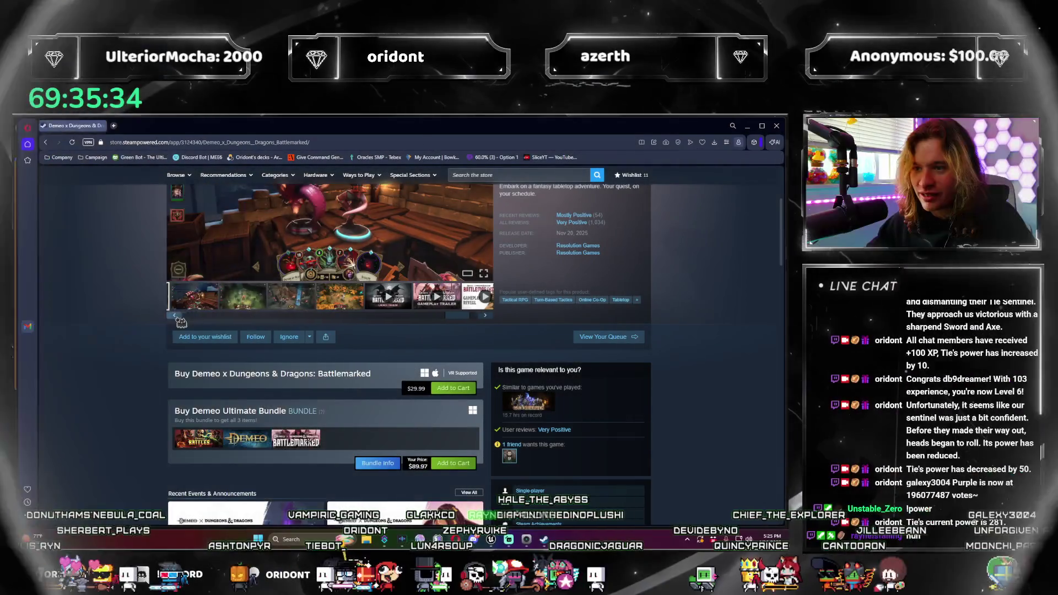
pyautogui.scroll(4, 331, 331)
pyautogui.scroll(-1, 331, 330)
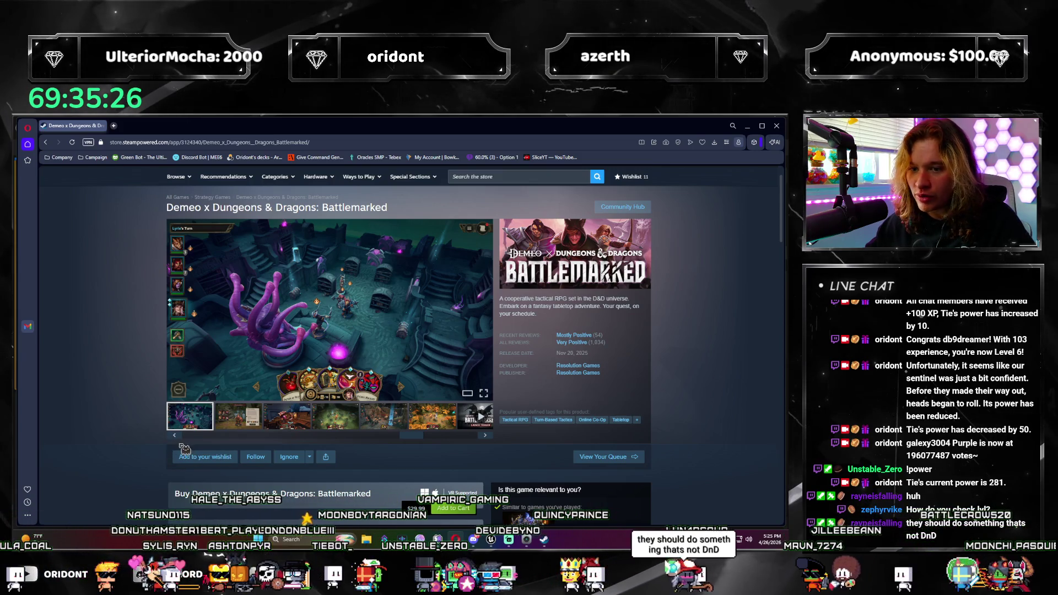
pyautogui.click(176, 436)
pyautogui.click(175, 436)
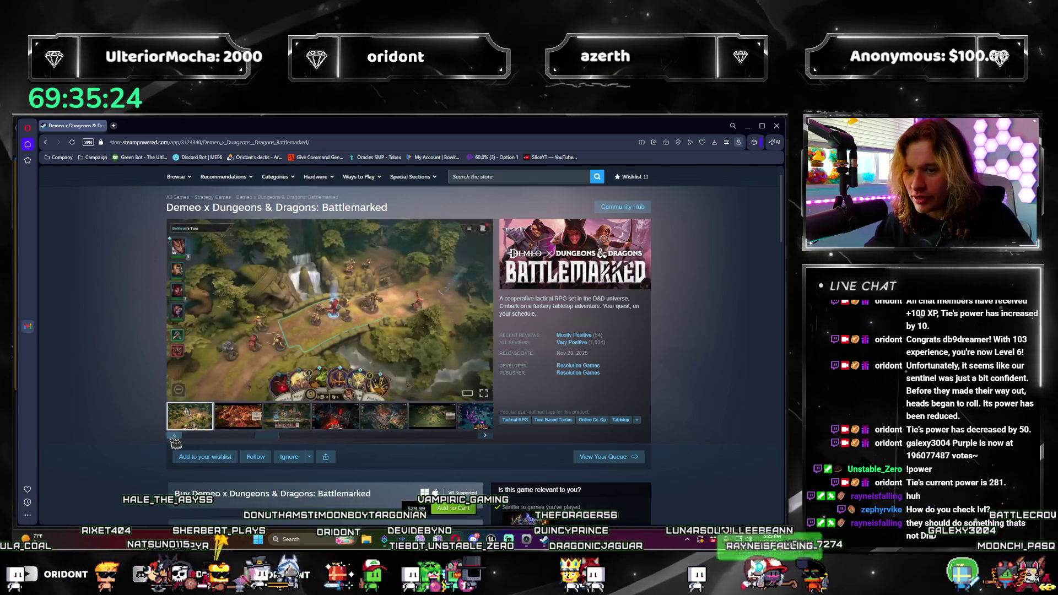
pyautogui.click(176, 436)
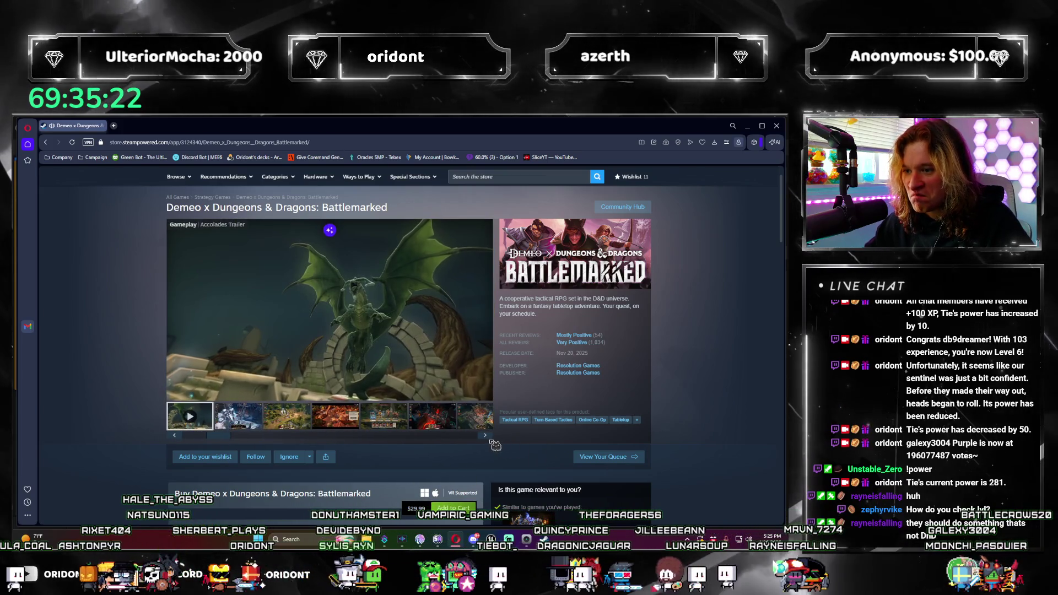
# Flip forward through the Battlemarked screenshots one after another
pyautogui.click(486, 436)
pyautogui.click(486, 437)
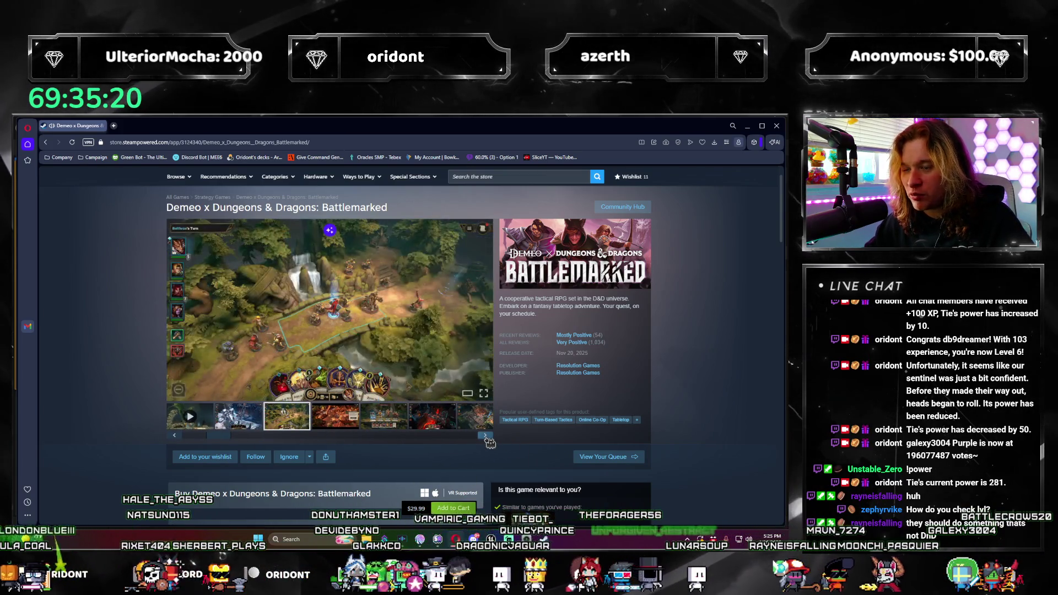
pyautogui.click(486, 437)
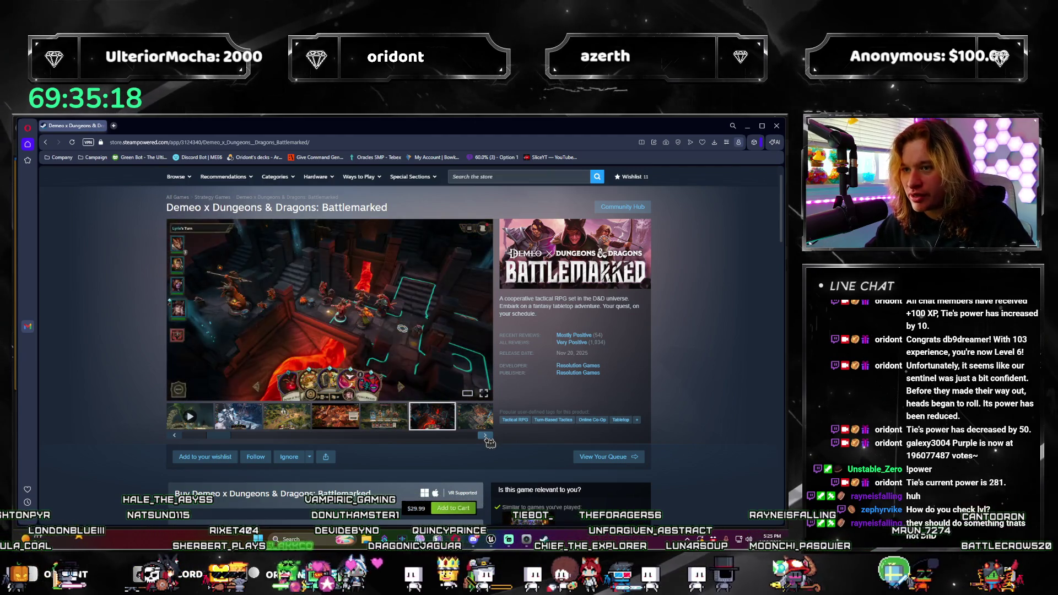
pyautogui.click(486, 436)
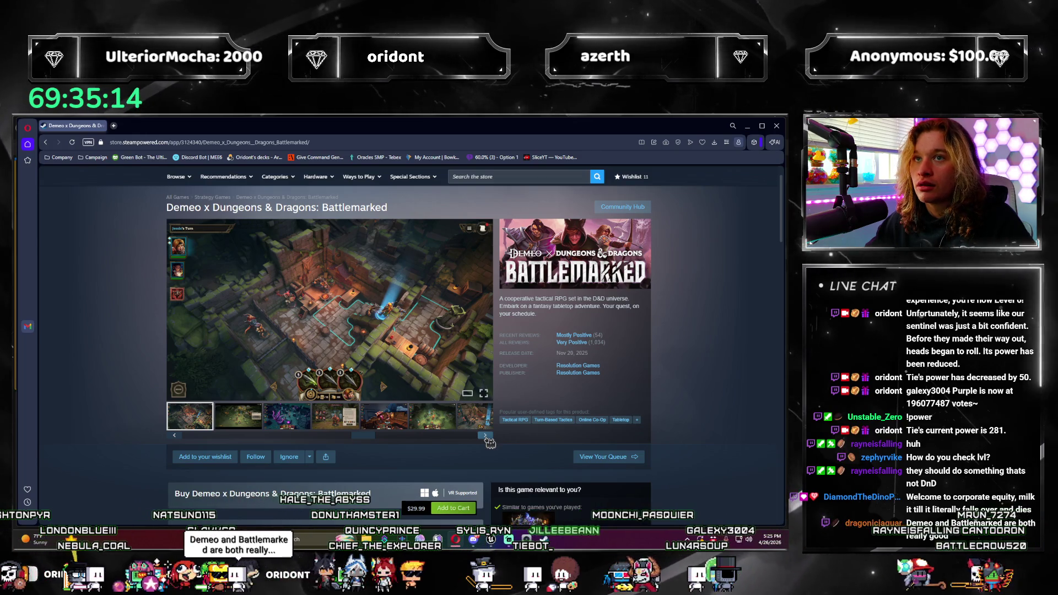
pyautogui.click(486, 437)
pyautogui.click(486, 436)
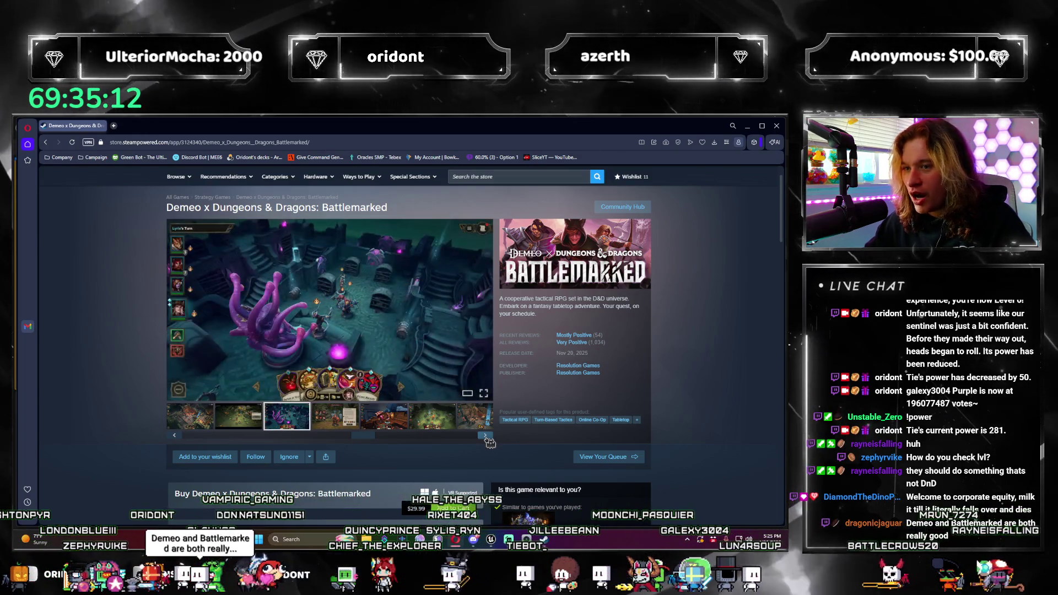
pyautogui.click(486, 437)
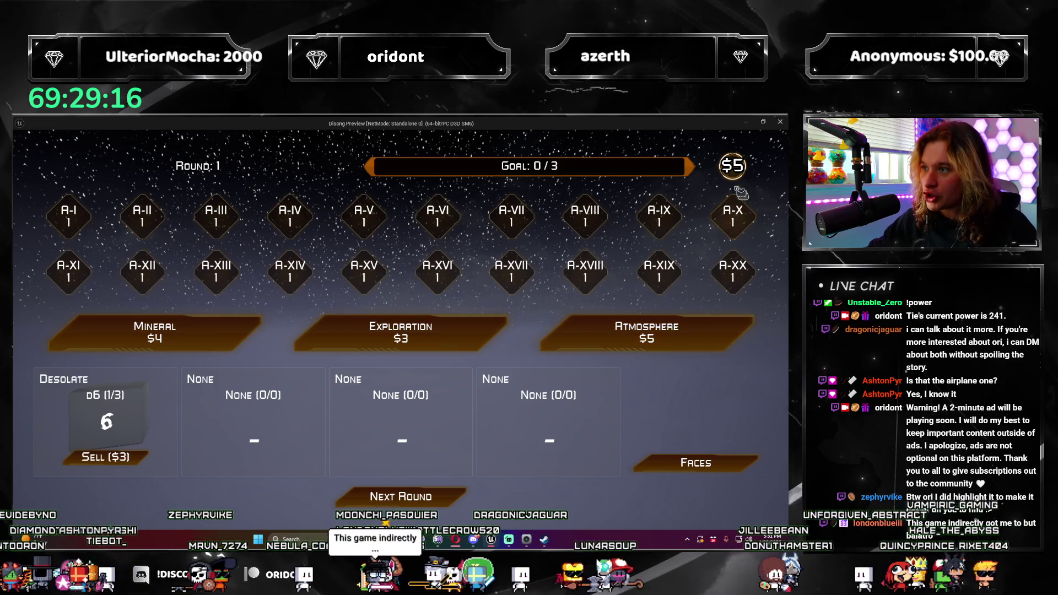
# Buy the Atmosphere pack for $5 and take the Unstable d8 from it
pyautogui.click(647, 333)
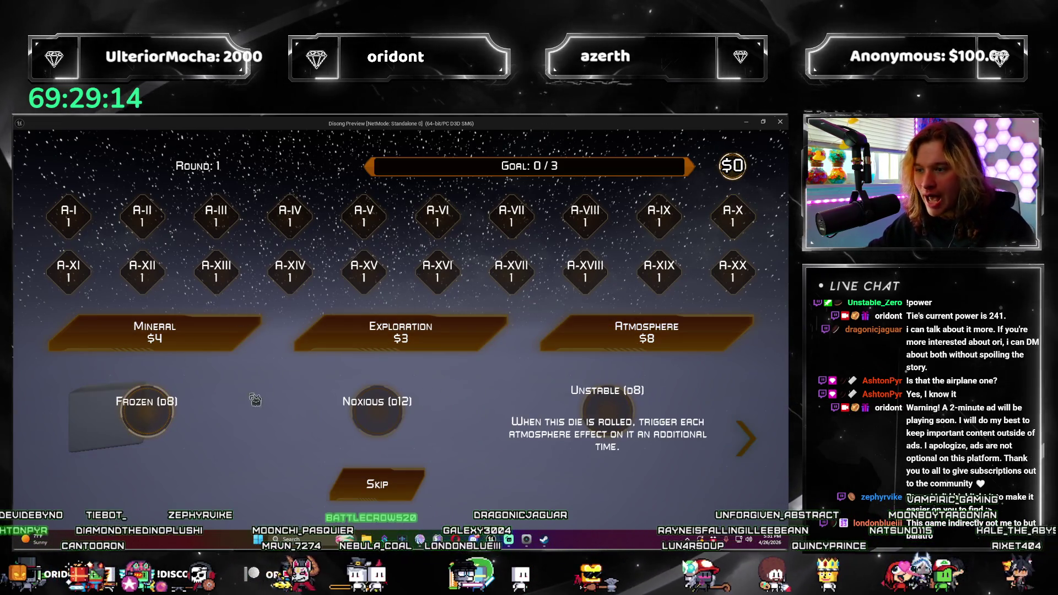
pyautogui.click(376, 484)
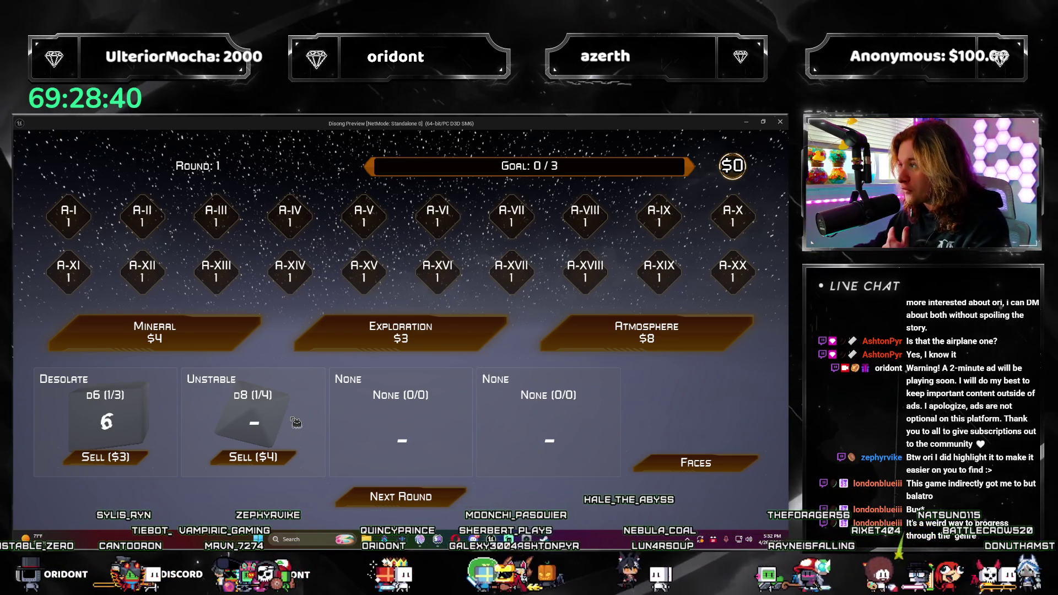
# Roll to meet the 3-point goal and advance to round 2
pyautogui.click(436, 500)
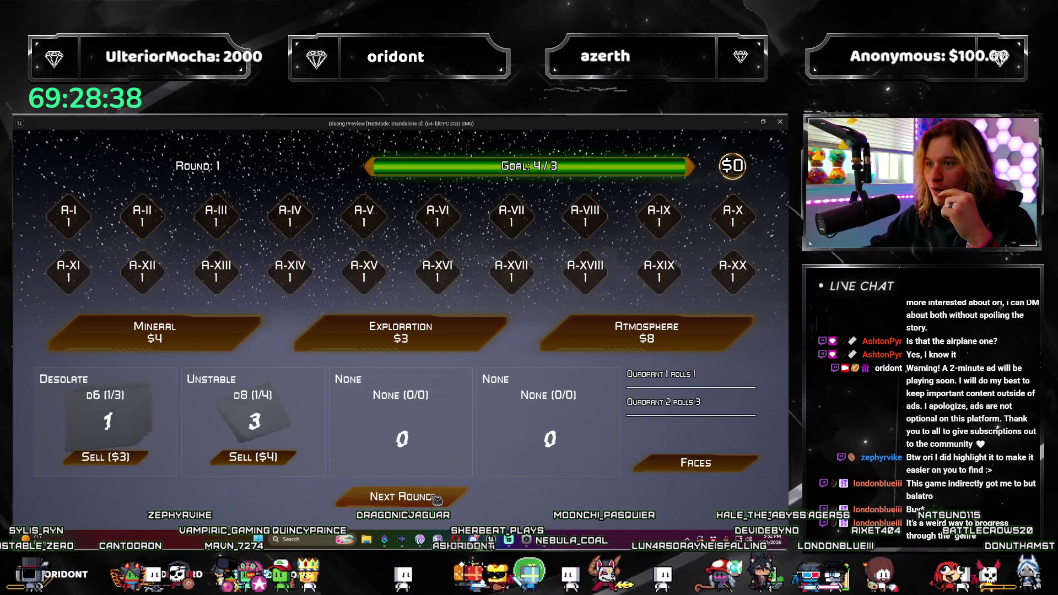
pyautogui.click(436, 499)
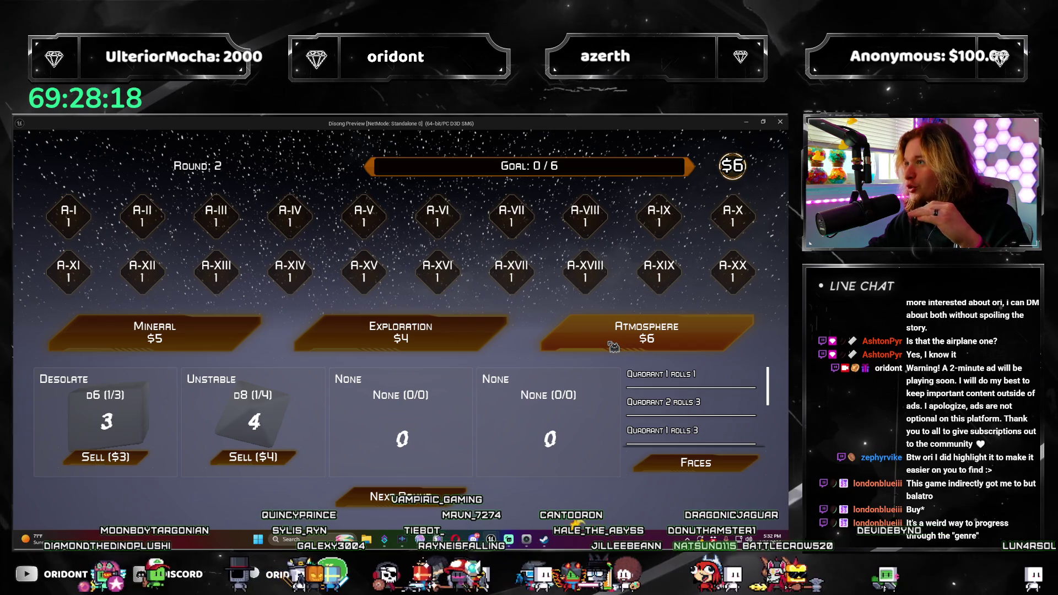
# Buy an Atmosphere pack and take the Lunar d4 die
pyautogui.click(614, 343)
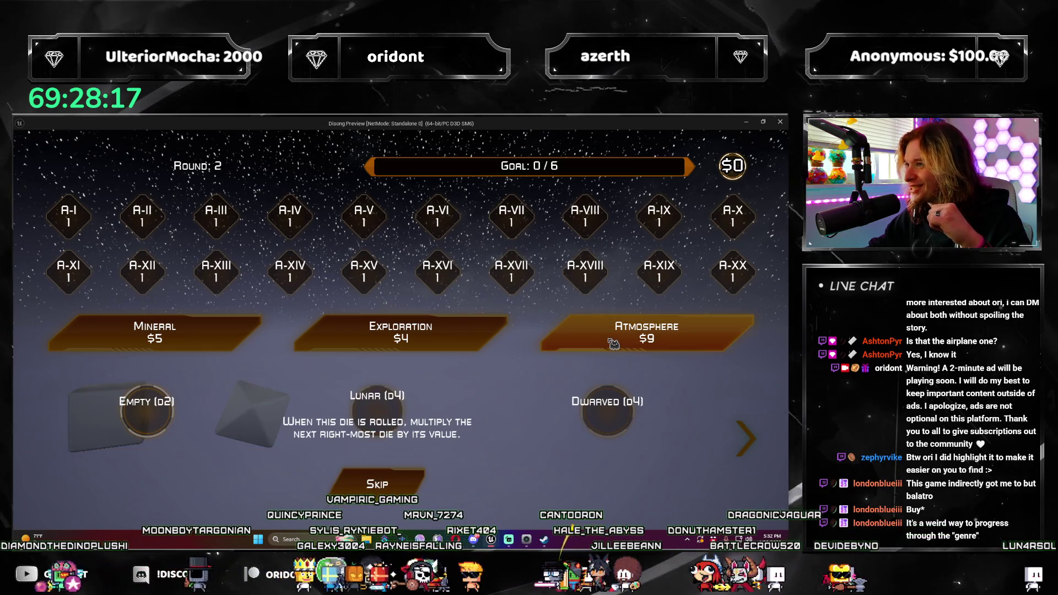
pyautogui.click(399, 410)
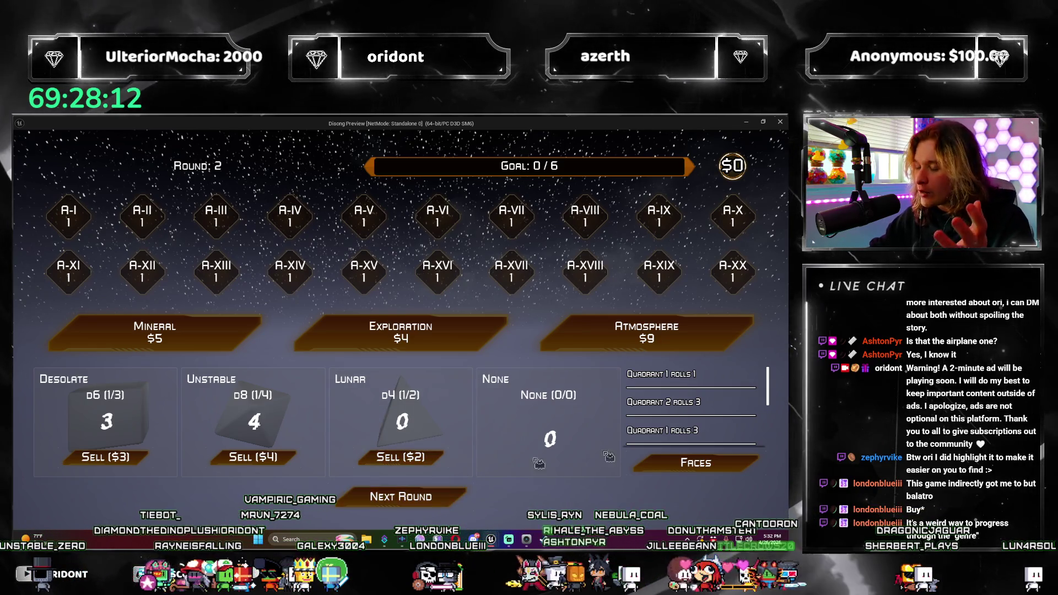
pyautogui.scroll(-1, 694, 405)
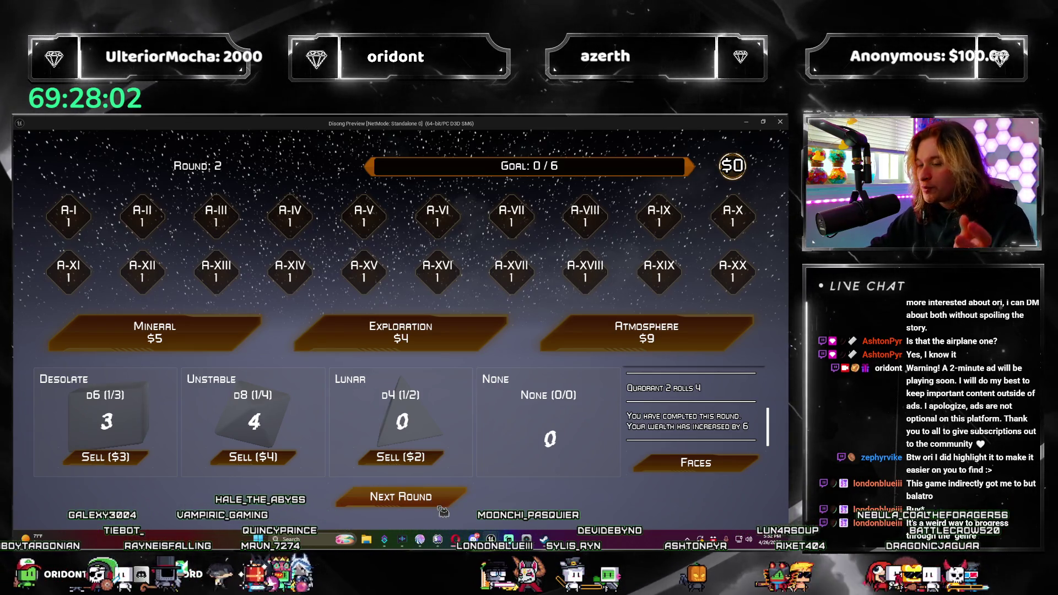
# Roll past round two's goal, move to round 3 and buy another Atmosphere pack
pyautogui.click(440, 505)
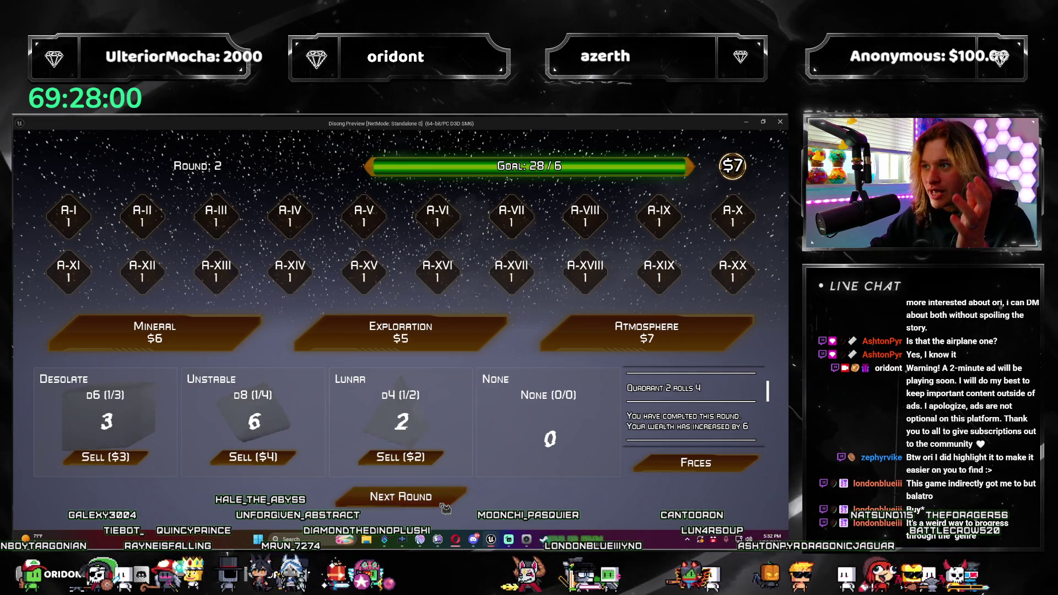
pyautogui.click(436, 498)
pyautogui.click(594, 345)
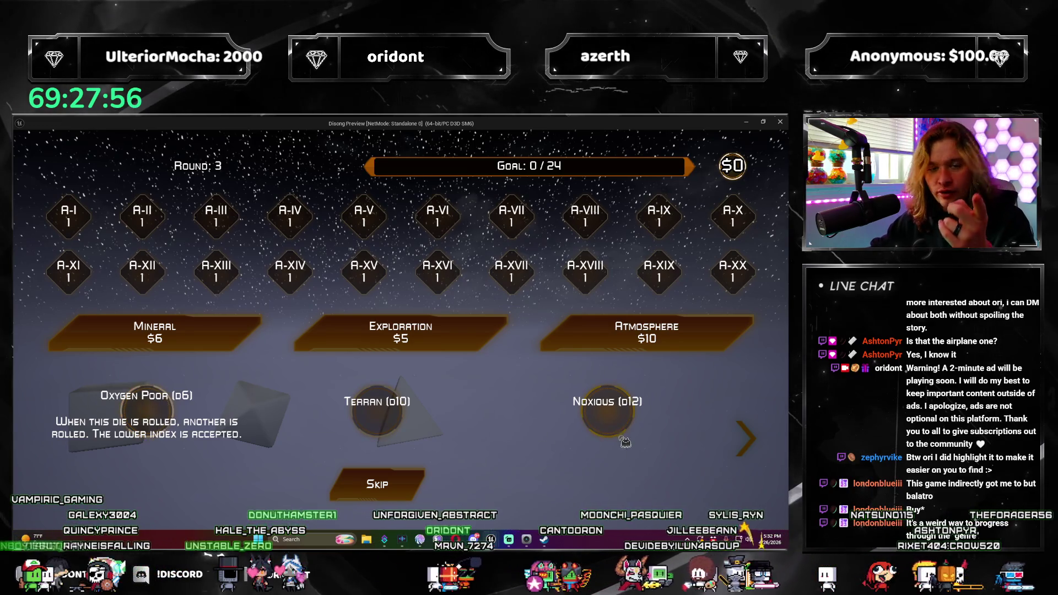
# Take the Noxious d12, roll twice to 35/24 and move on to claim a new face
pyautogui.click(607, 422)
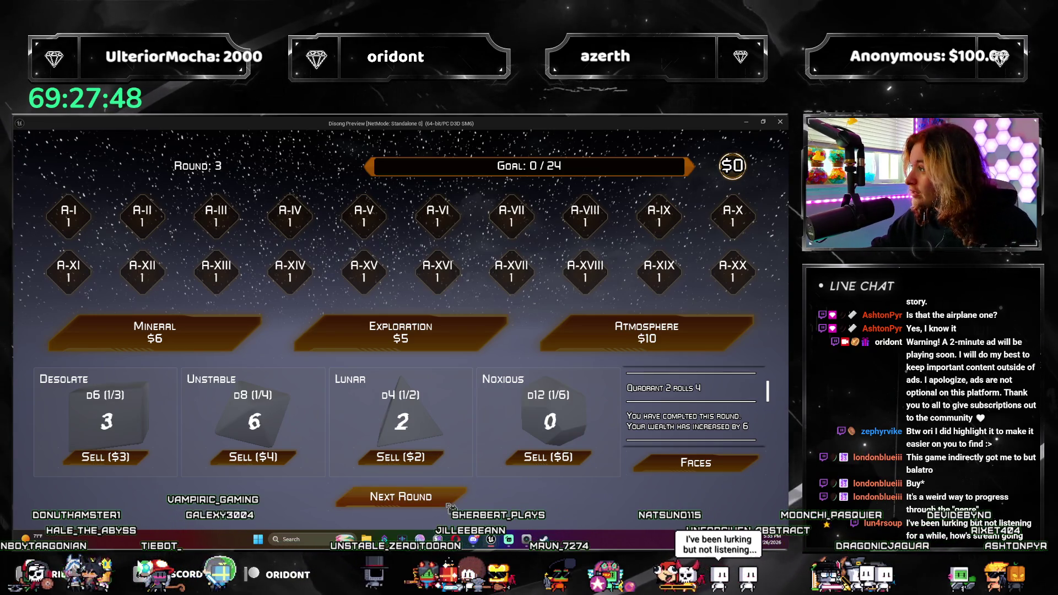
pyautogui.click(454, 501)
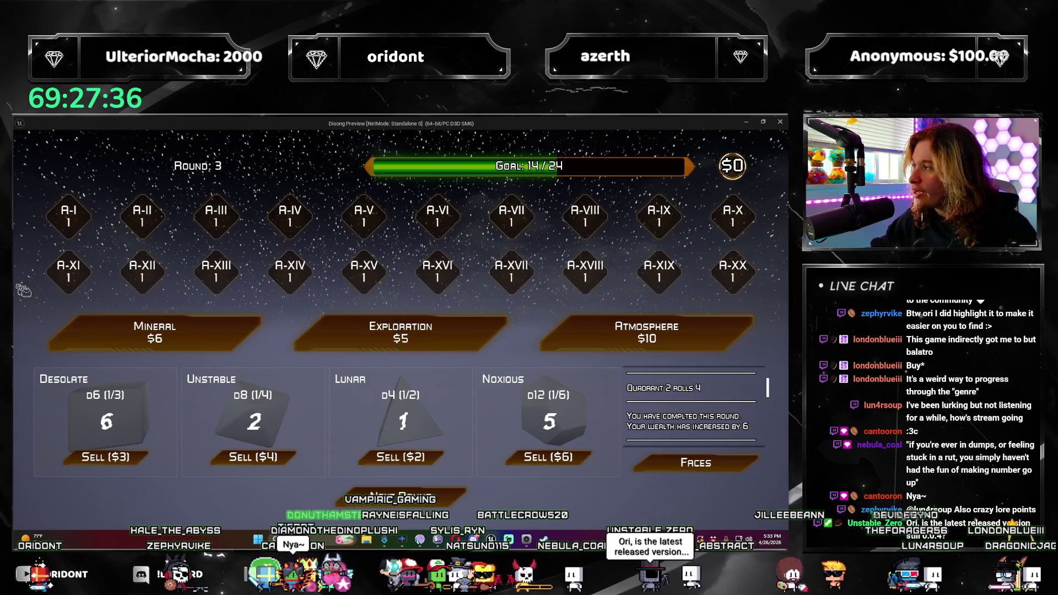
pyautogui.scroll(2, 694, 410)
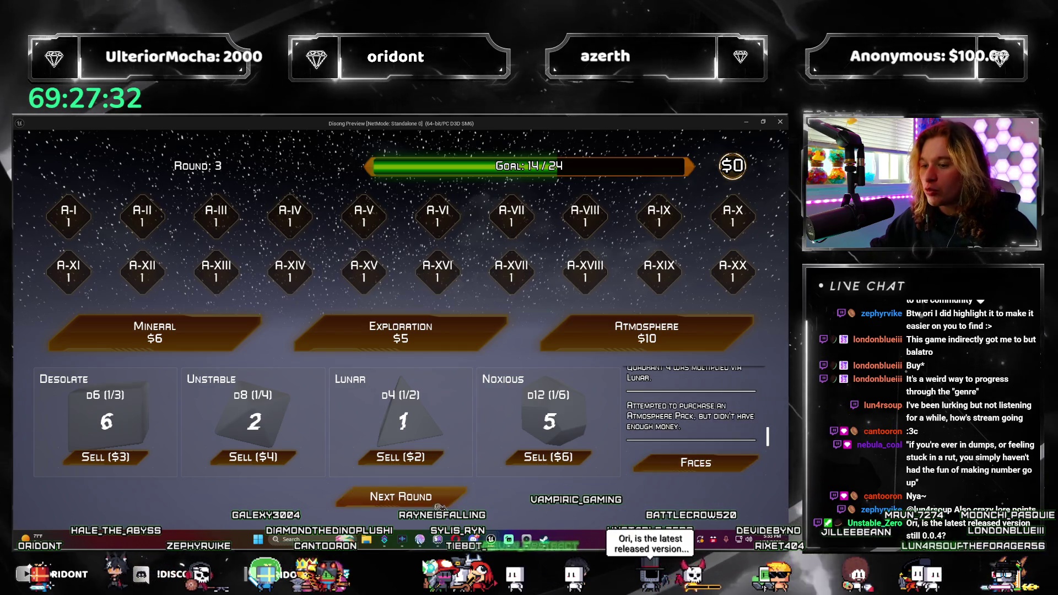
pyautogui.press('space')
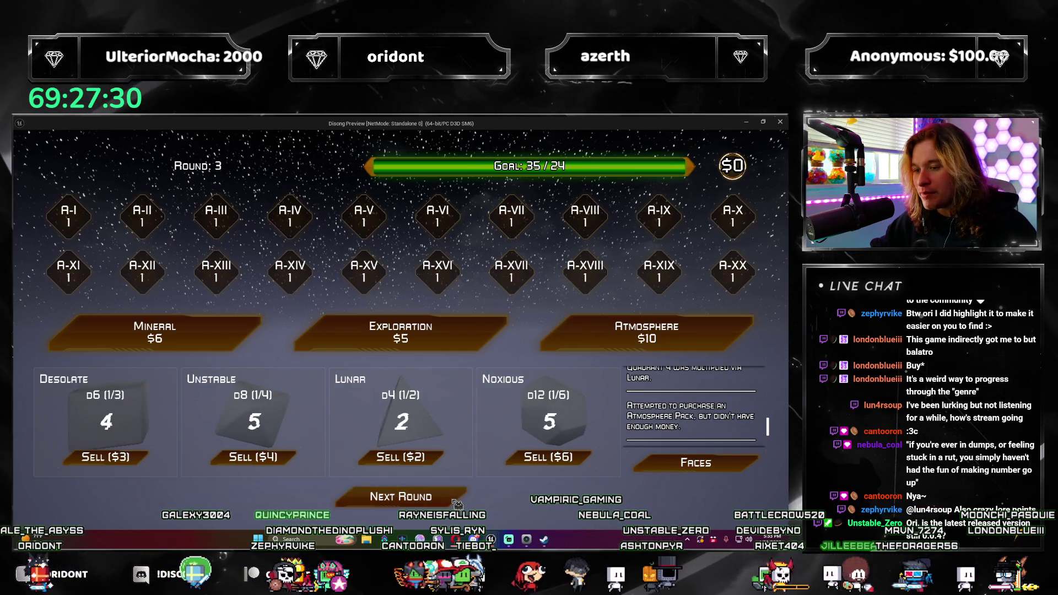
pyautogui.click(401, 495)
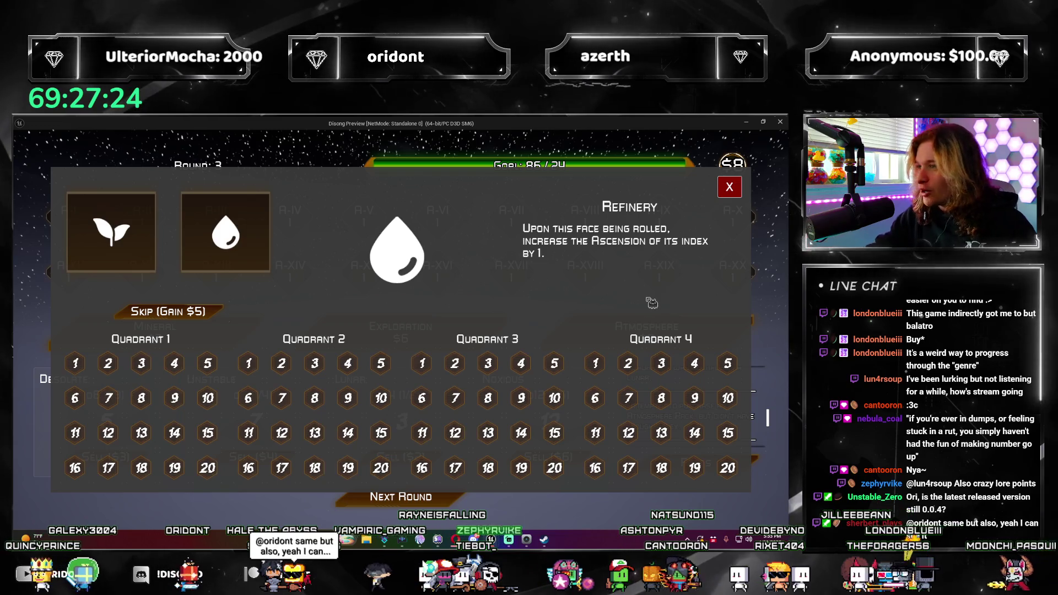
pyautogui.click(729, 187)
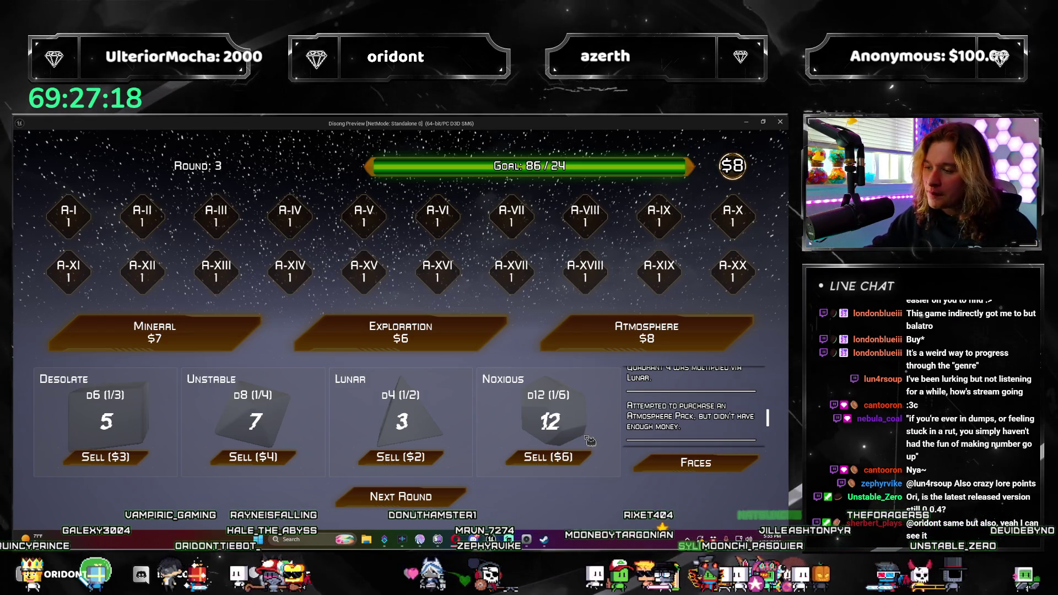
pyautogui.click(682, 463)
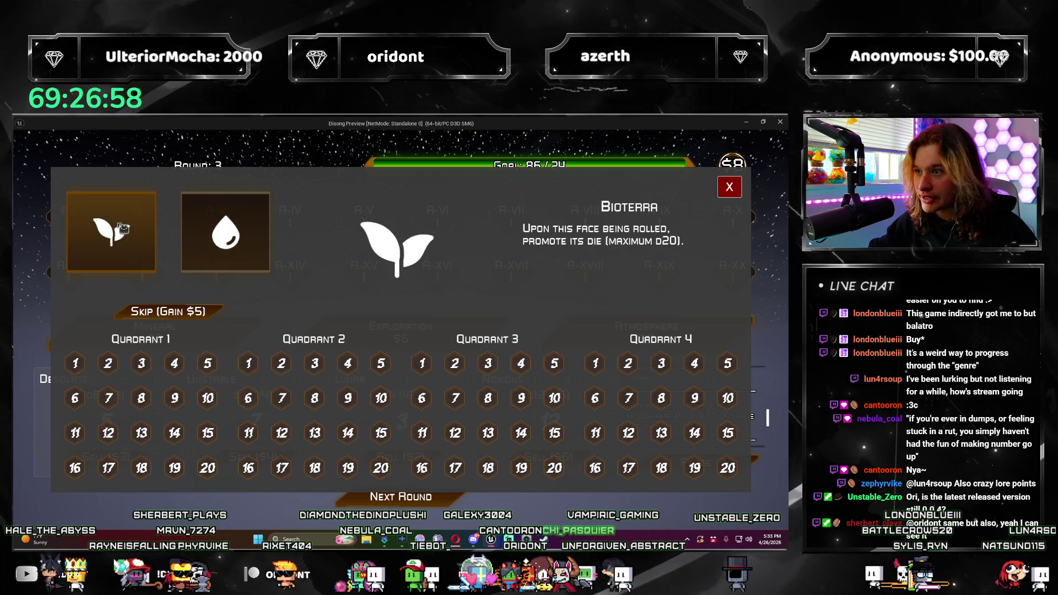
pyautogui.click(226, 232)
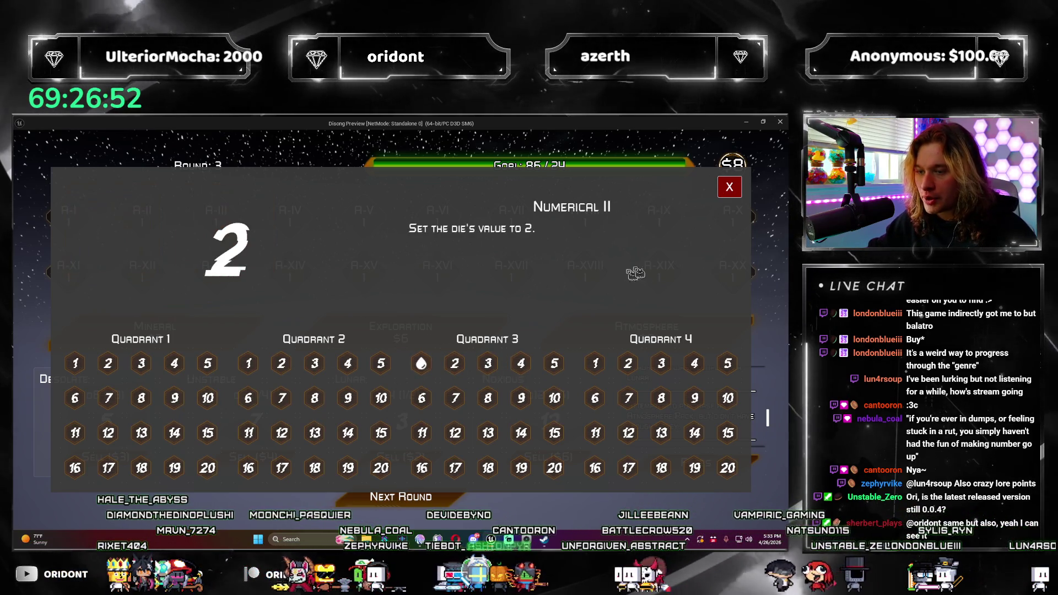
pyautogui.click(421, 364)
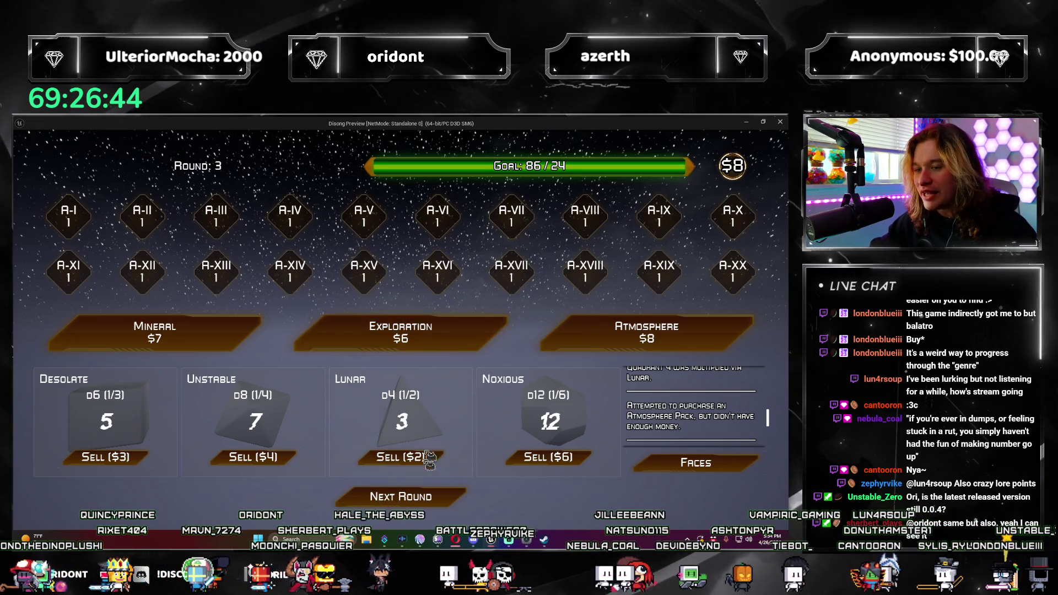
pyautogui.click(707, 453)
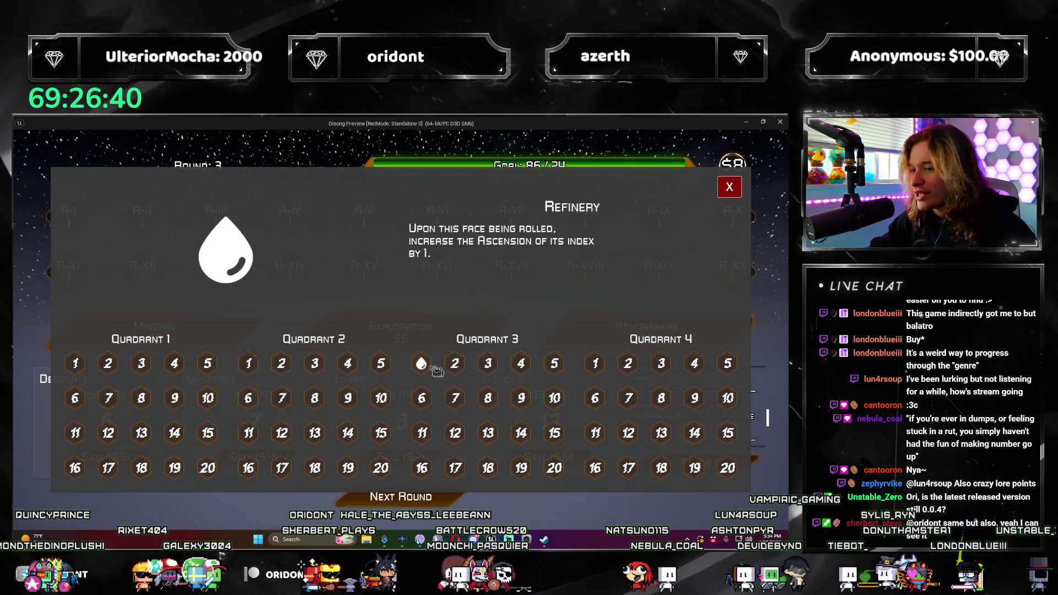
pyautogui.click(730, 189)
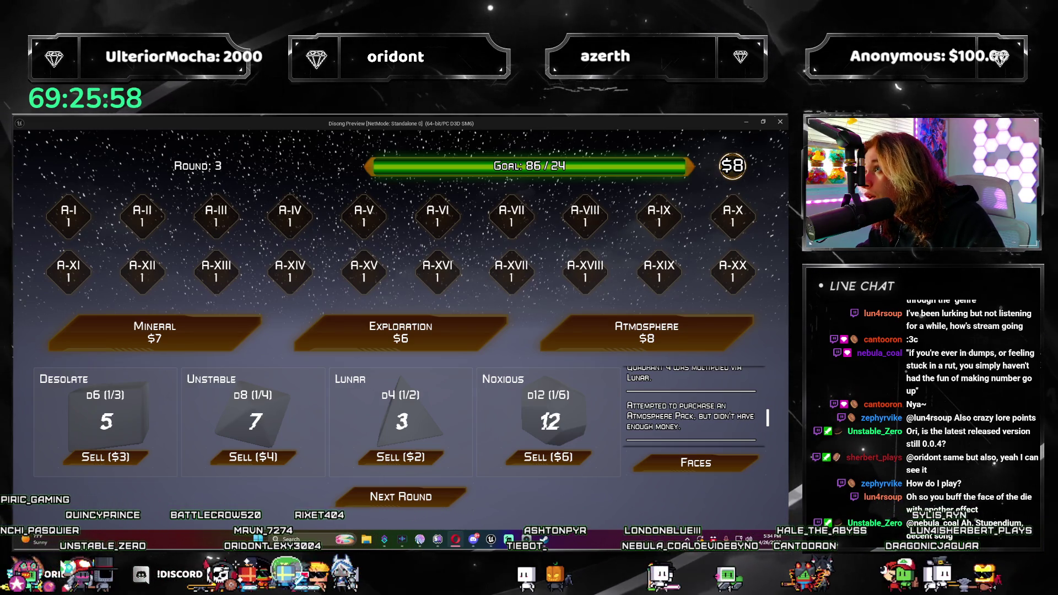
# View the DISONG prototype Patreon post, select its URL, then close the browser
pyautogui.moveTo(286, 393); pyautogui.dragTo(285, 392)
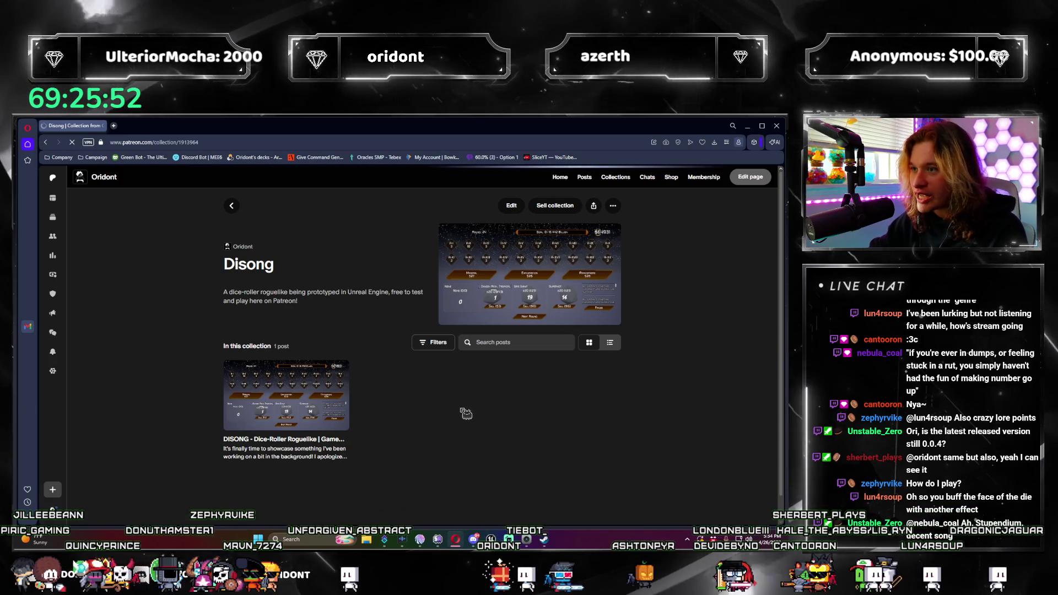
pyautogui.click(447, 433)
pyautogui.scroll(-5, 447, 416)
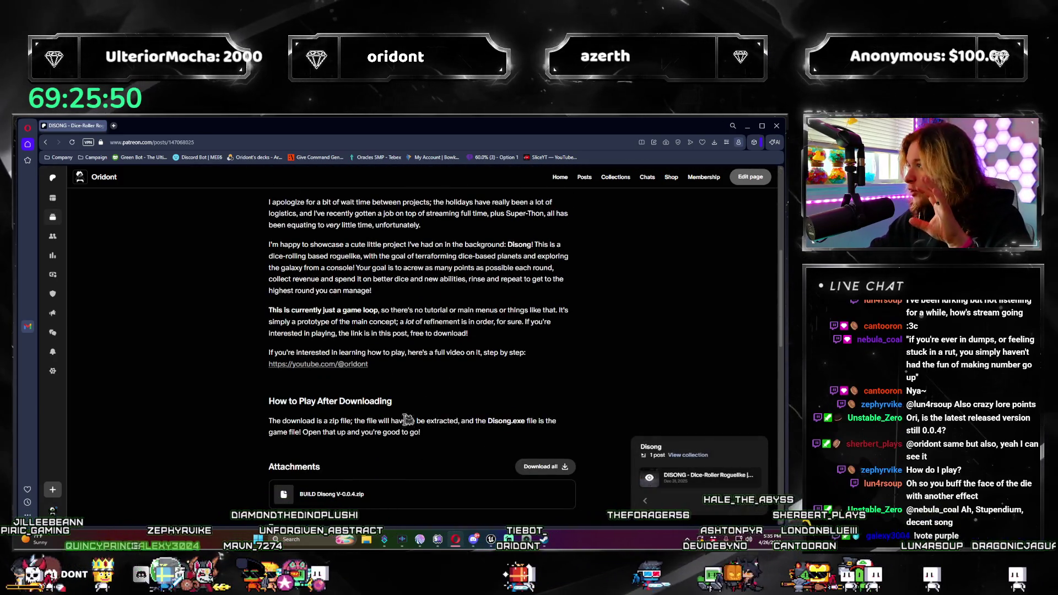
pyautogui.scroll(-1, 446, 360)
pyautogui.scroll(-1, 446, 359)
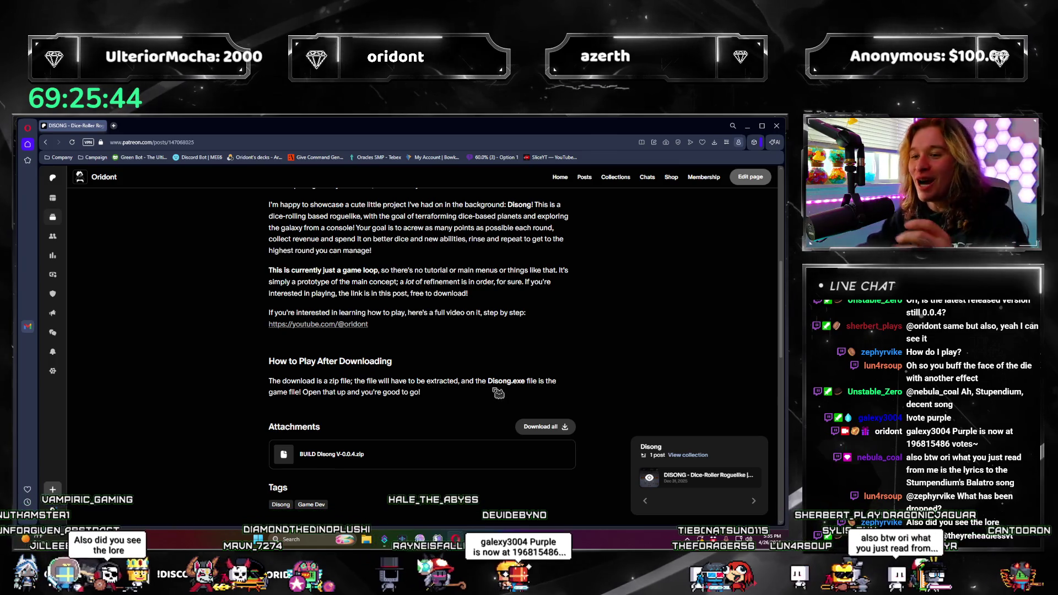
pyautogui.scroll(-1, 447, 372)
pyautogui.scroll(1, 395, 358)
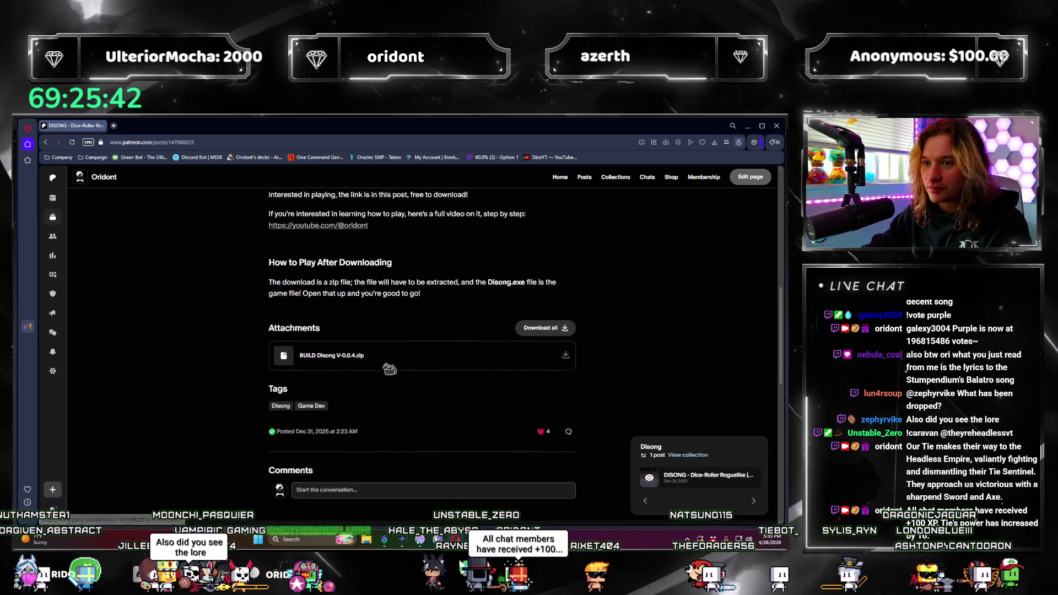
pyautogui.scroll(1, 388, 364)
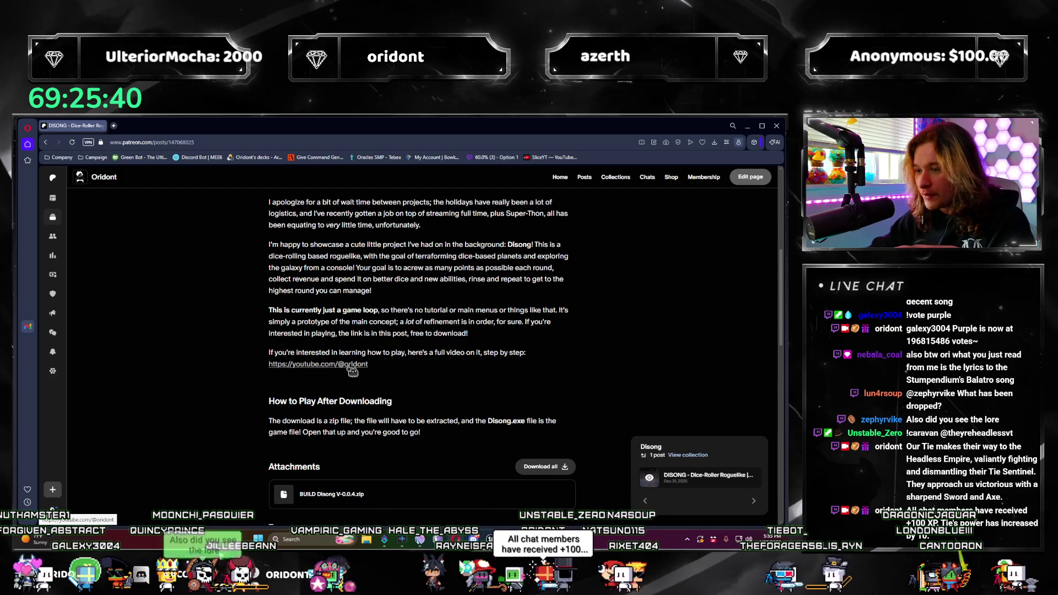
pyautogui.scroll(2, 354, 372)
pyautogui.scroll(-2, 397, 368)
pyautogui.scroll(-1, 444, 368)
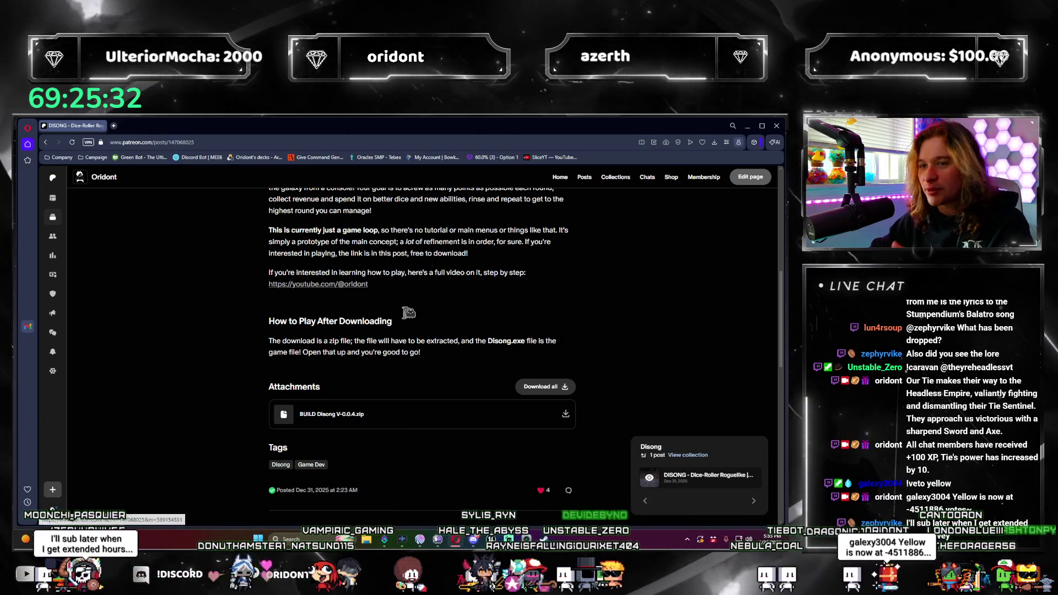
pyautogui.scroll(5, 381, 372)
pyautogui.scroll(5, 382, 331)
pyautogui.click(238, 142)
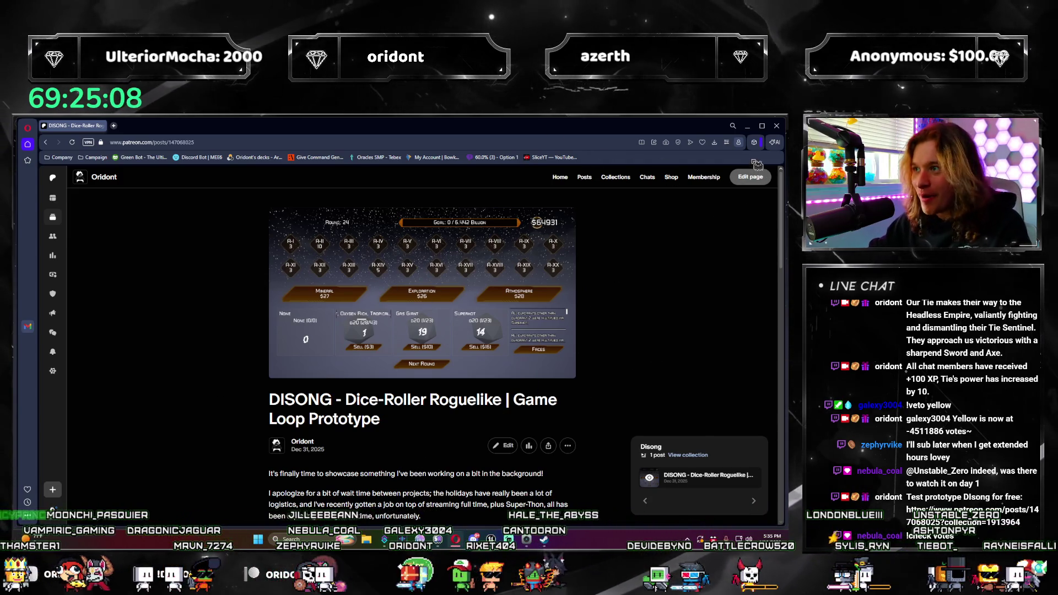
pyautogui.click(775, 126)
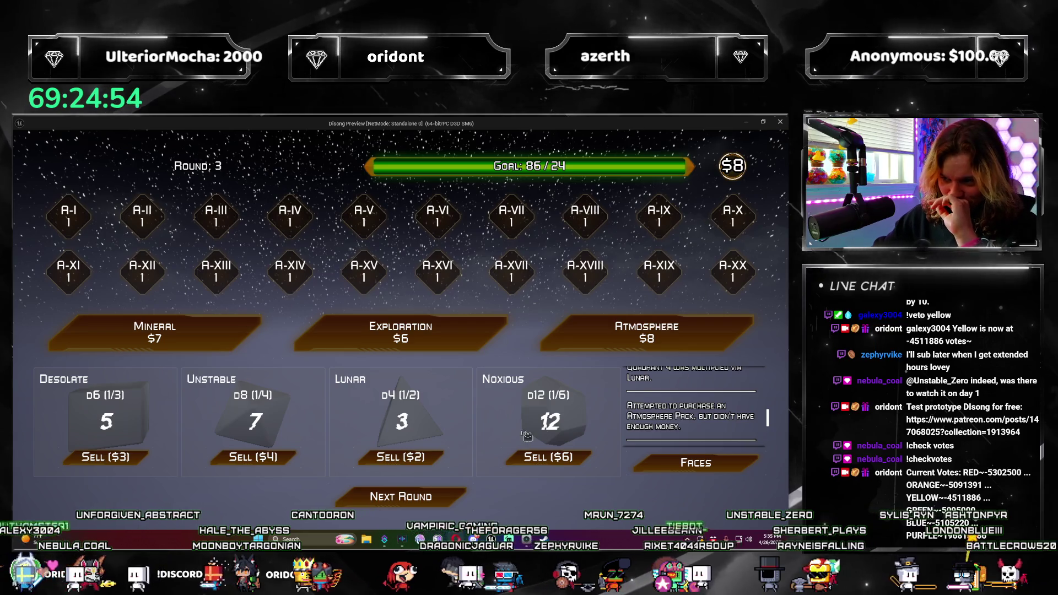
# Advance the round and try the Atmosphere pack's Lunar die despite lacking money
pyautogui.click(401, 496)
pyautogui.click(628, 339)
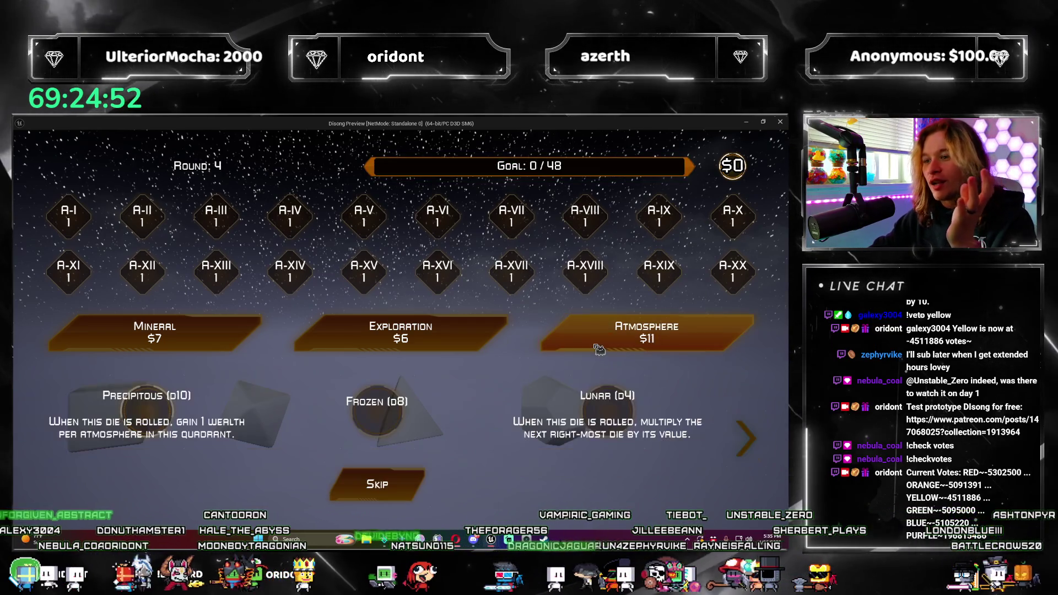
pyautogui.click(629, 411)
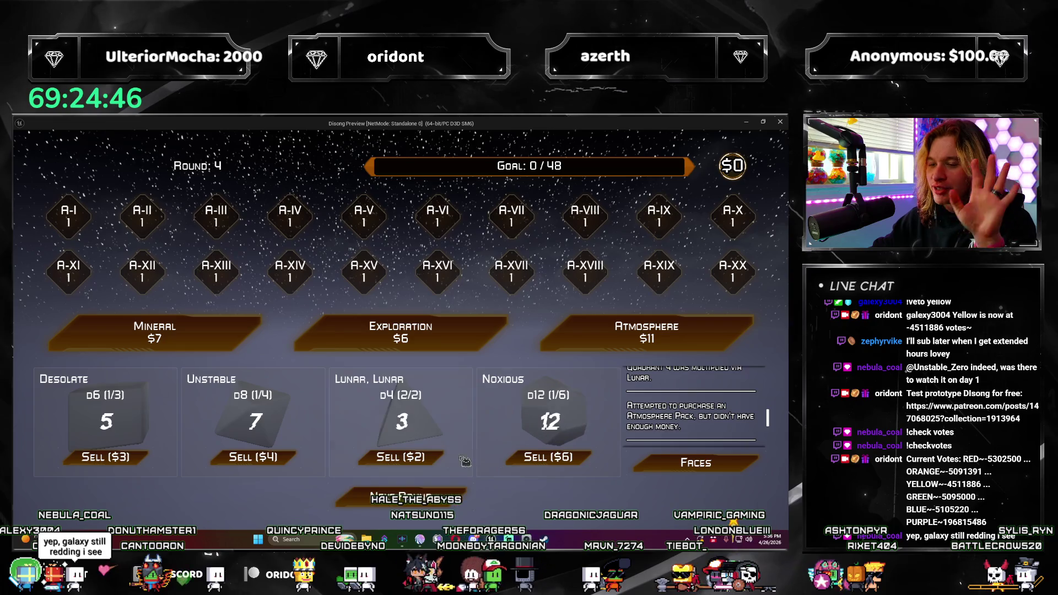
# Roll into round 5, buy an Exploration pack and decline its Core Enforcement or Terraform cards
pyautogui.click(413, 498)
pyautogui.click(413, 497)
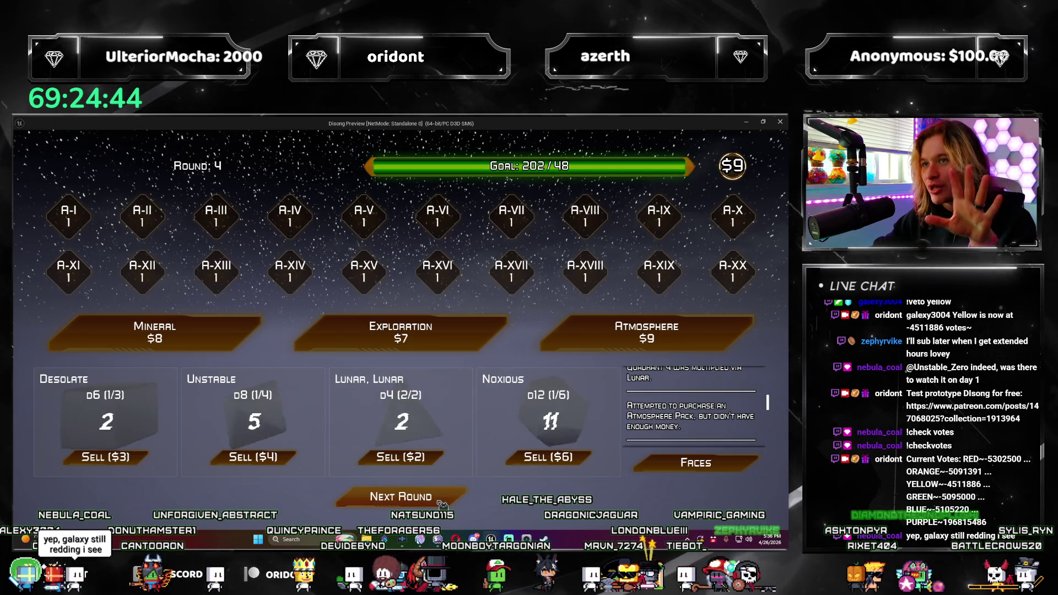
pyautogui.click(454, 324)
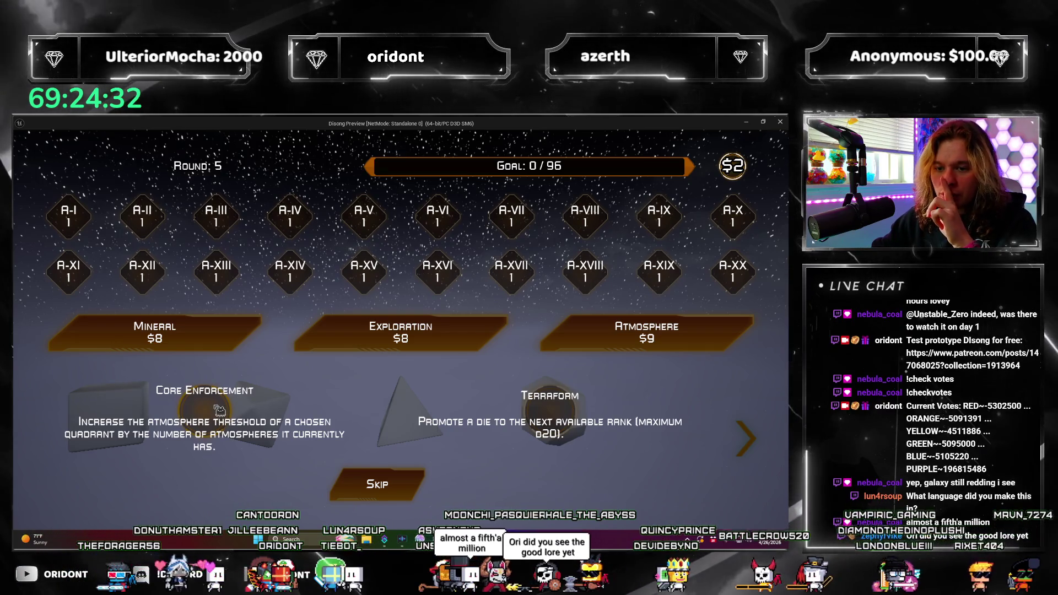
pyautogui.click(220, 408)
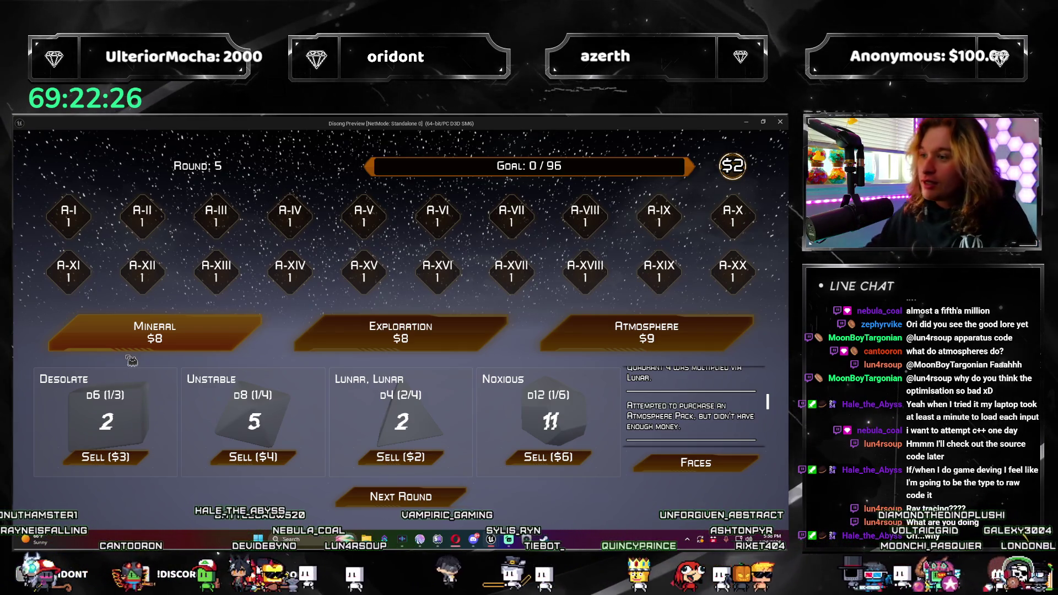
# Roll twice past round 5's goal and advance to round 6 with $12
pyautogui.click(385, 506)
pyautogui.click(397, 497)
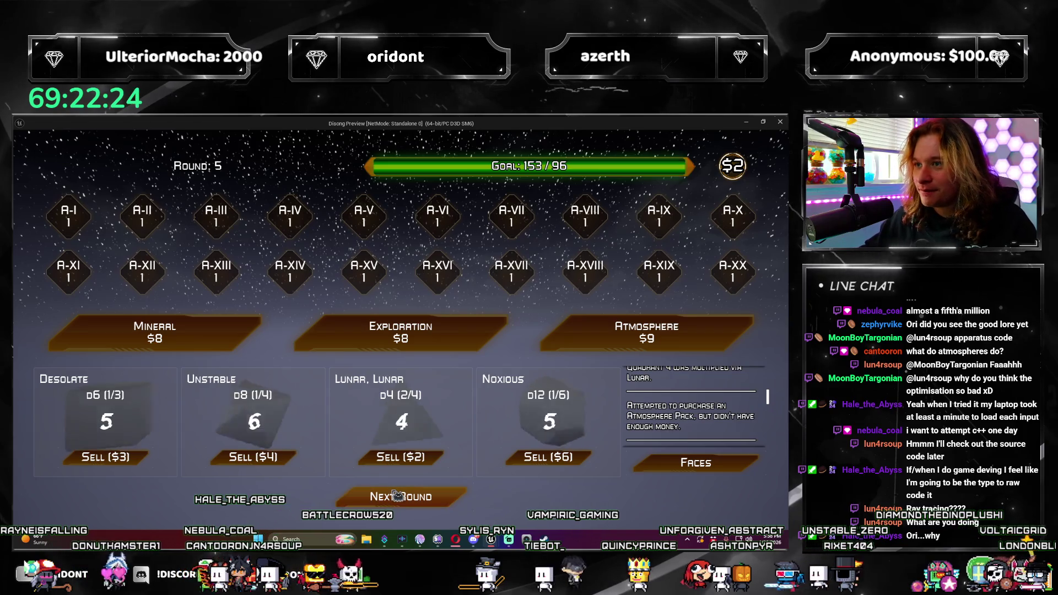
pyautogui.click(399, 496)
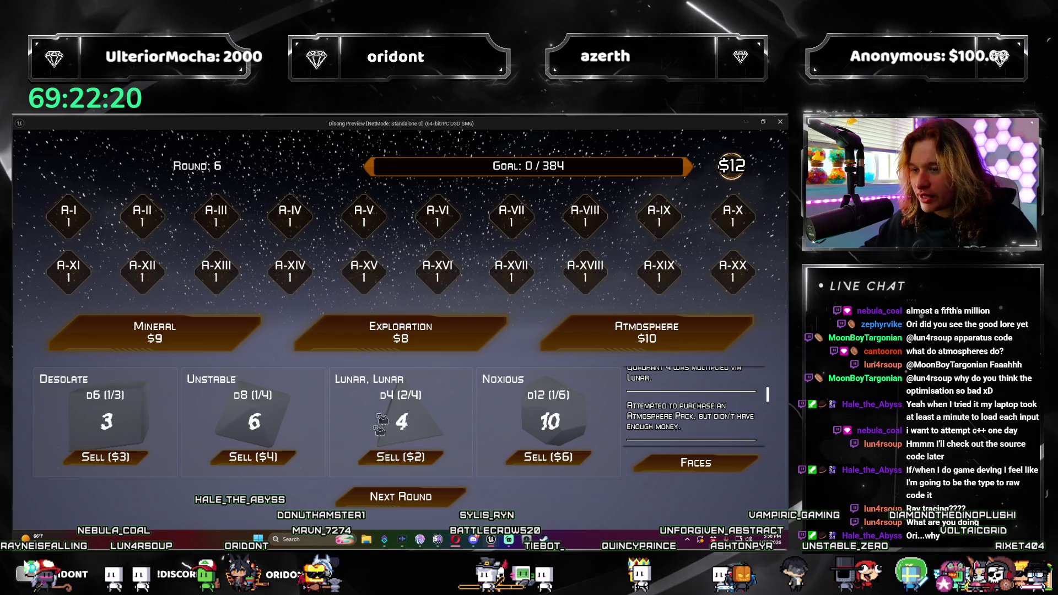
# Inspect a die's faces and close the popup
pyautogui.click(695, 389)
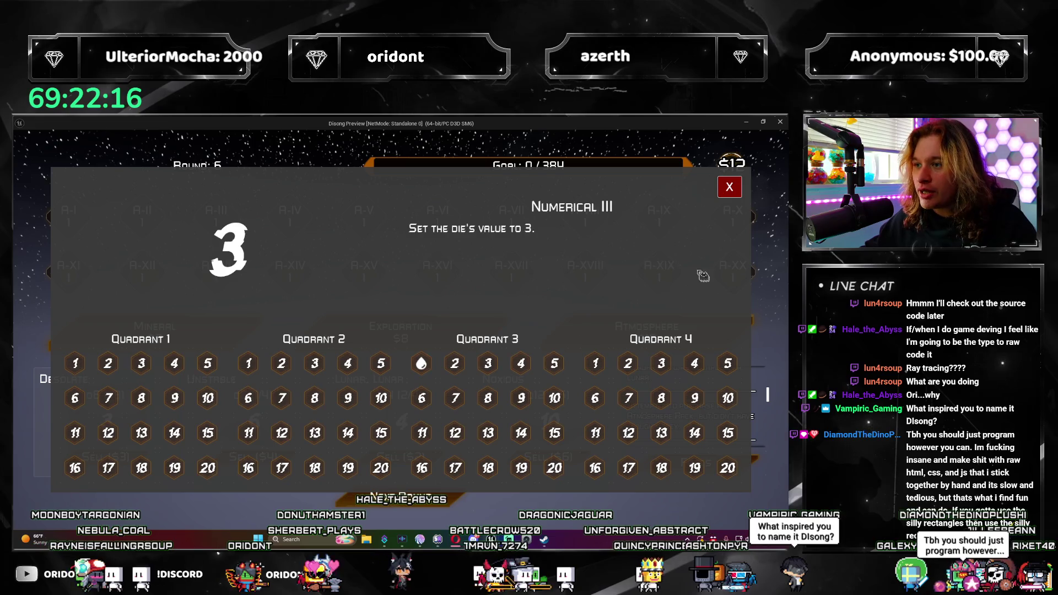
pyautogui.click(730, 187)
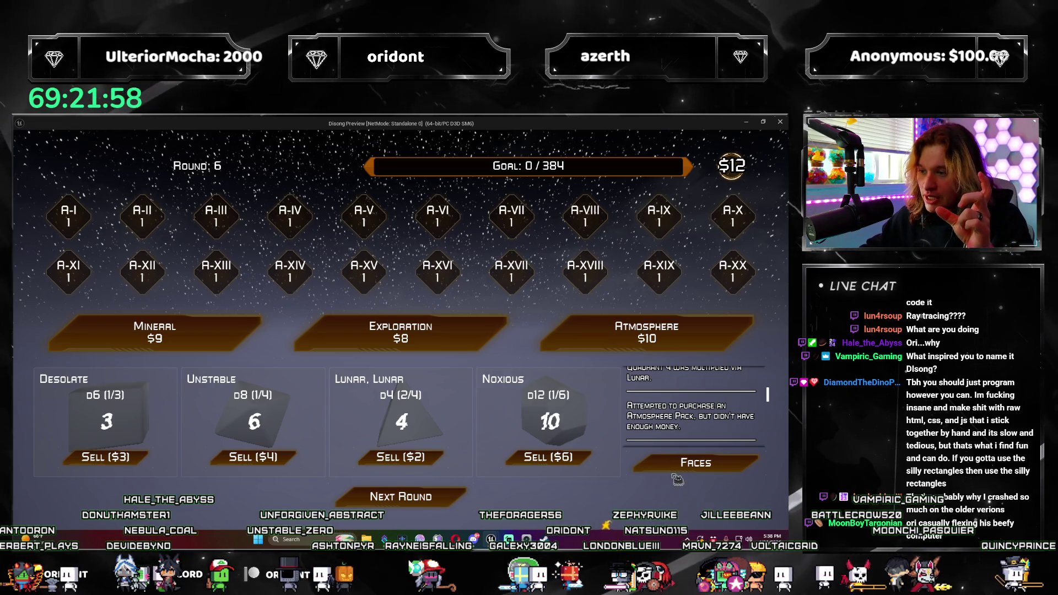
# Show the dice faces overview with the Numerical II face description
pyautogui.click(687, 464)
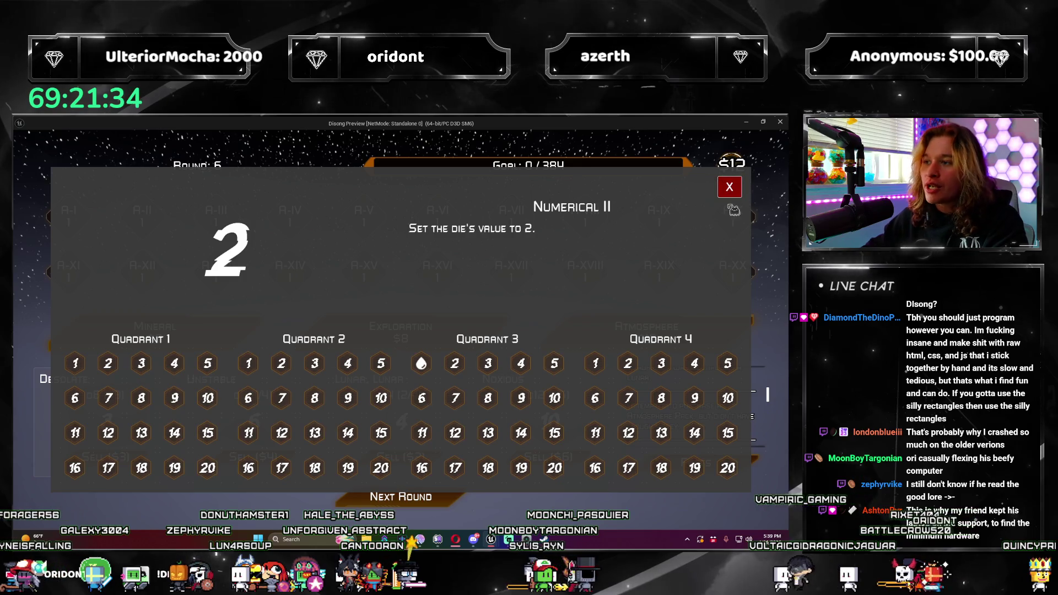
# Close the face details and return to the round 6 board
pyautogui.click(729, 187)
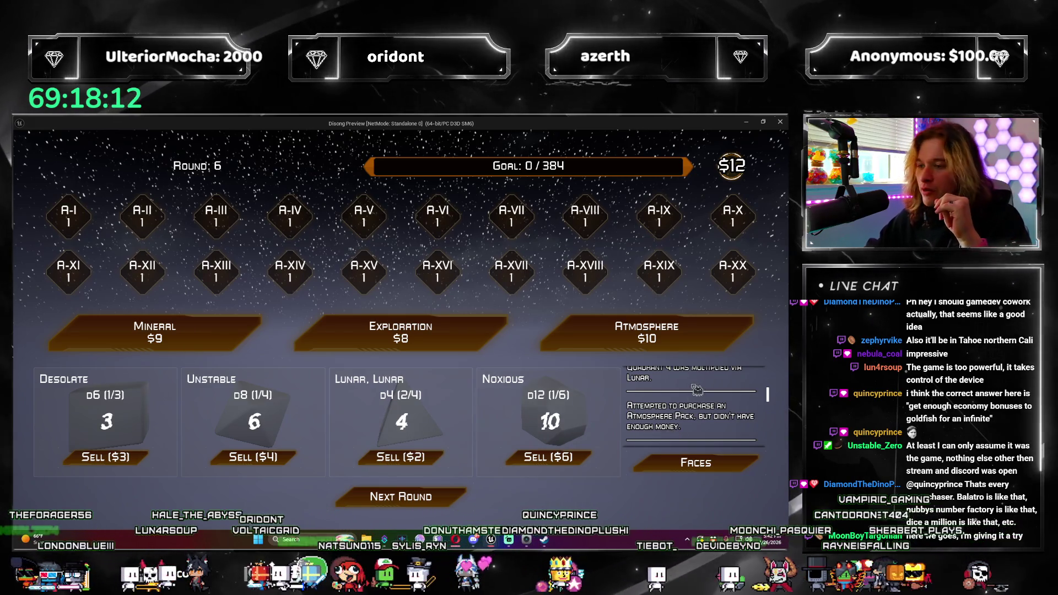
# Buy an Atmosphere pack, sell the Noxious d12, and place a Gas Giant d20 in its slot, leaving $8
pyautogui.click(726, 333)
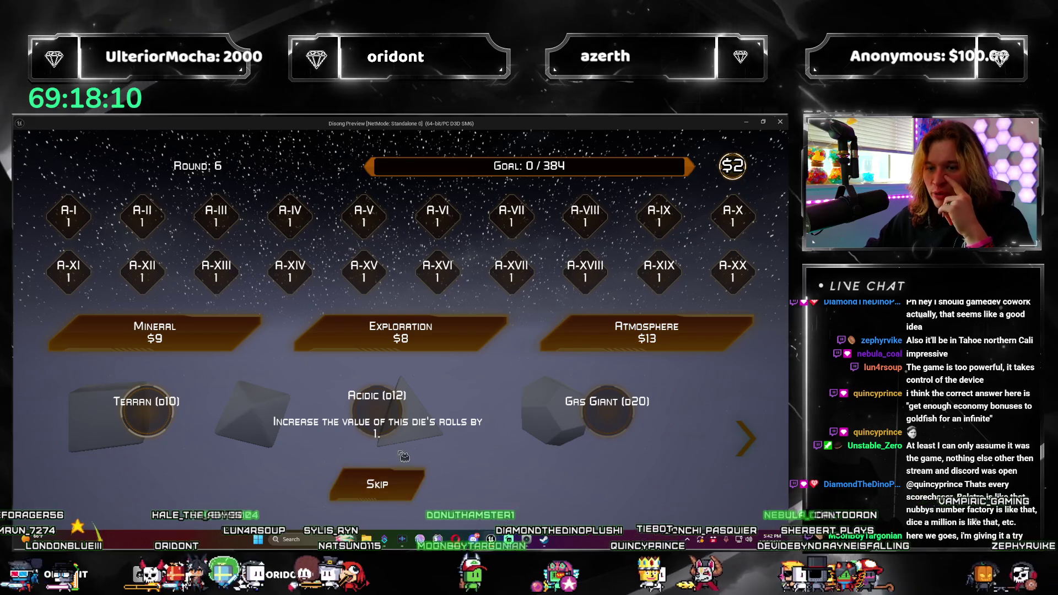
pyautogui.click(425, 426)
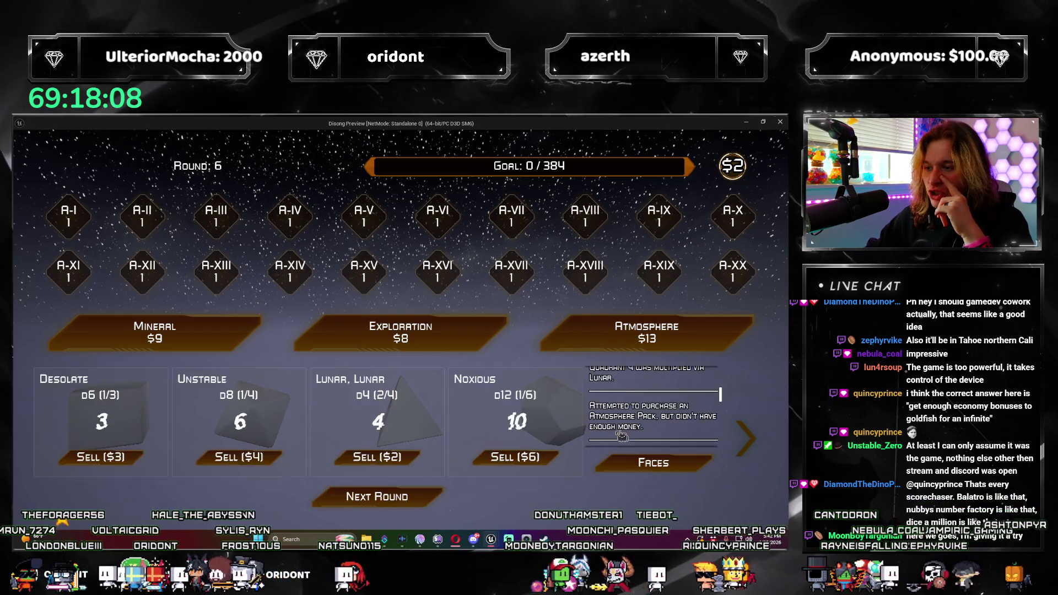
pyautogui.click(515, 458)
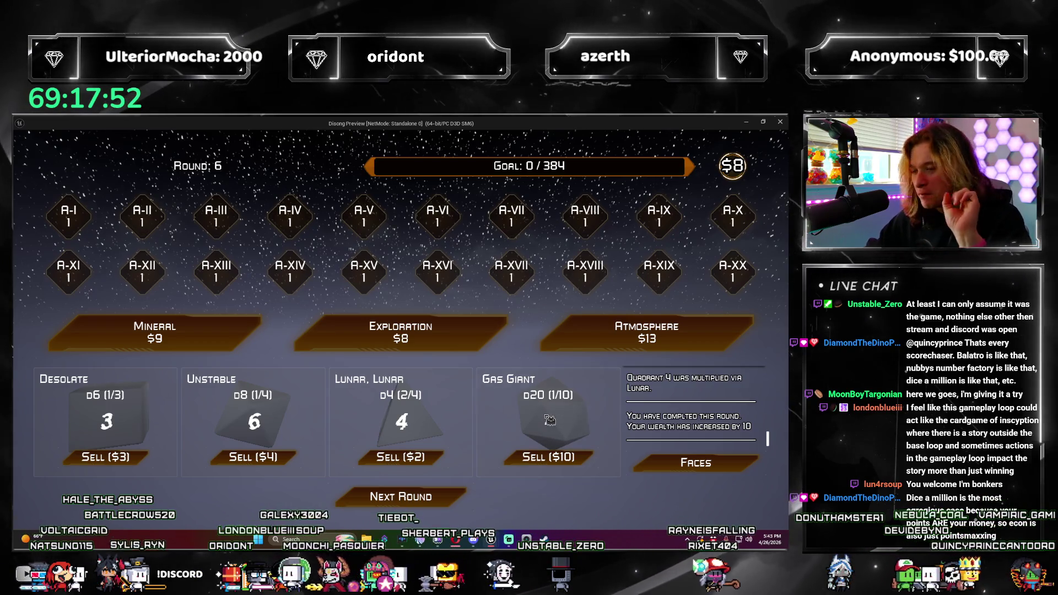
pyautogui.click(549, 420)
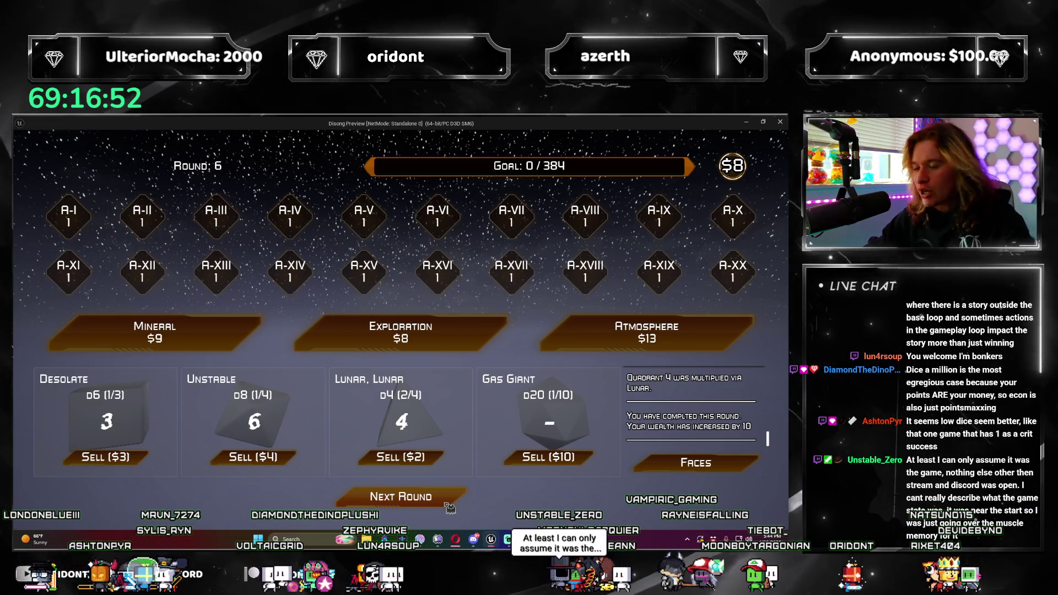
# Roll all quadrant dice for round 6, lifting the goal tally to 73/384
pyautogui.click(450, 505)
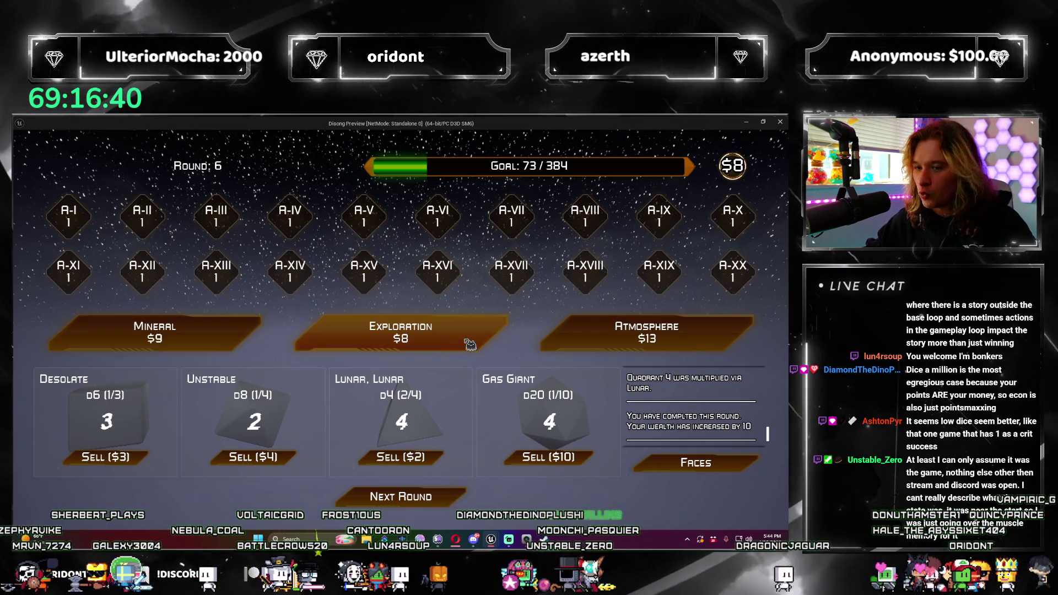
# Take Resource Pool from an Exploration pack, then apply a Gaseous d20 from an Atmosphere pack to the Gas Giant, leaving $25
pyautogui.click(450, 345)
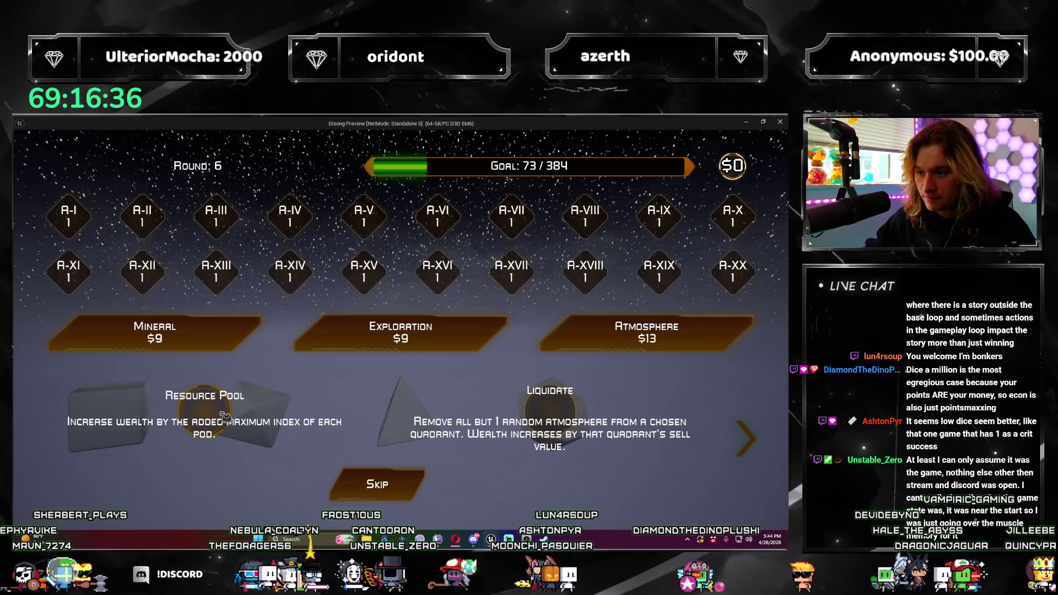
pyautogui.click(225, 415)
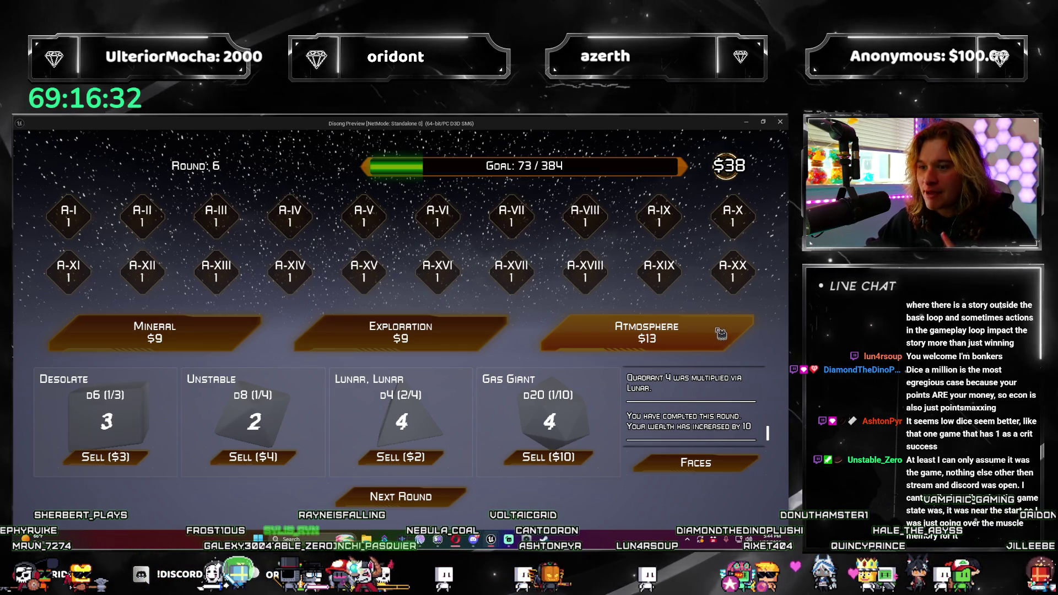
pyautogui.click(721, 345)
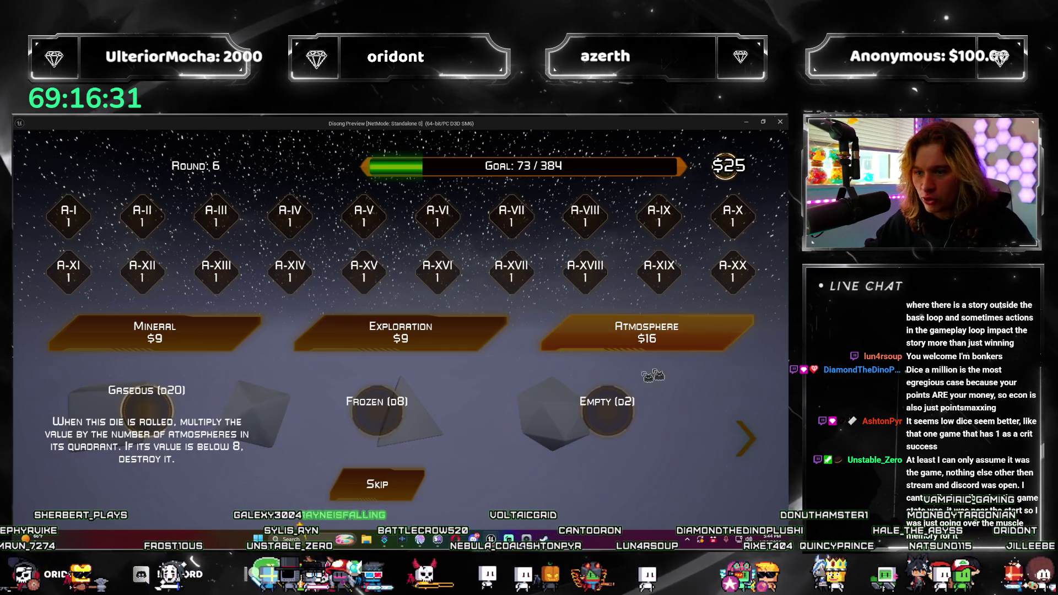
pyautogui.click(150, 411)
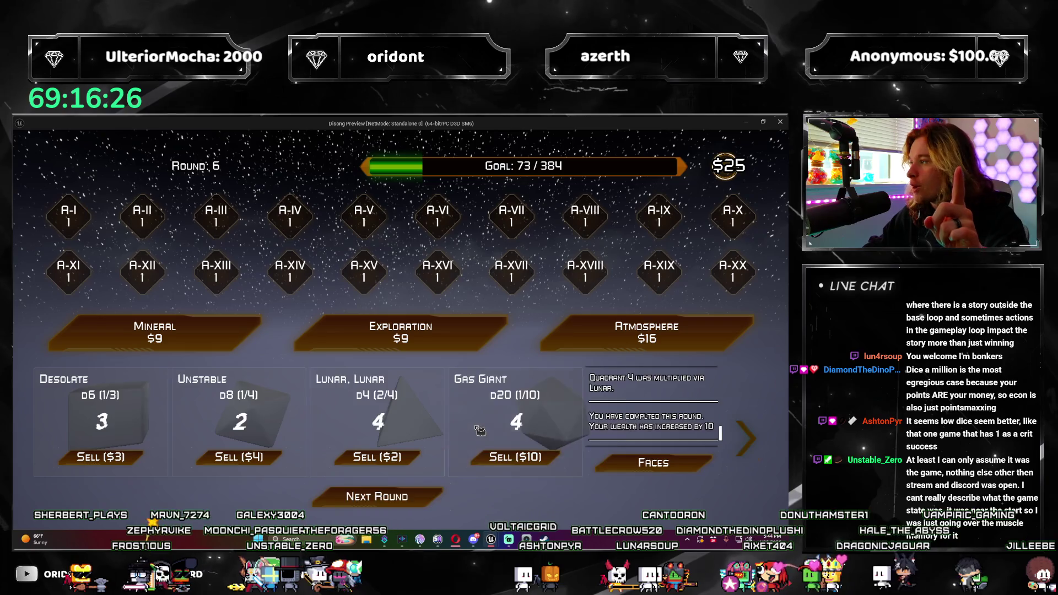
pyautogui.click(480, 429)
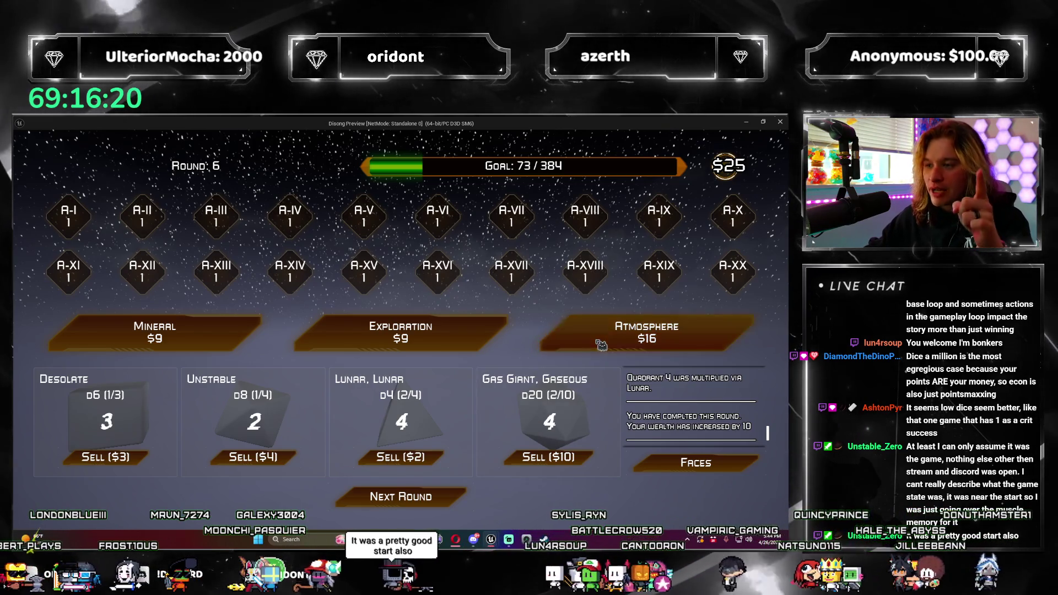
# Add a second Gaseous to the Gas Giant (3/10), then spend the last $9 on an Exploration pack and skip its events
pyautogui.click(644, 332)
pyautogui.click(583, 442)
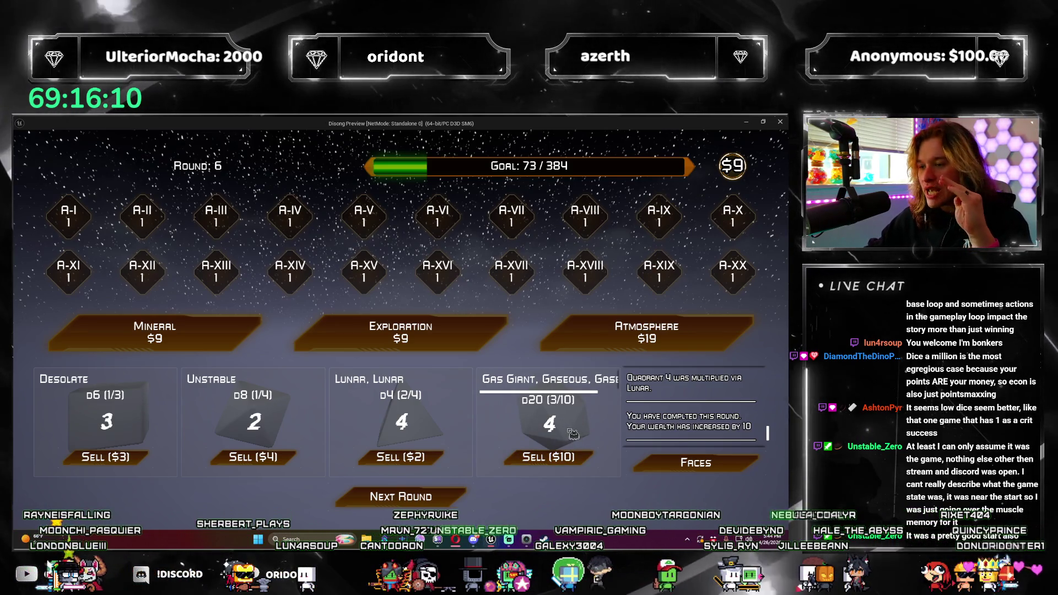
pyautogui.click(470, 340)
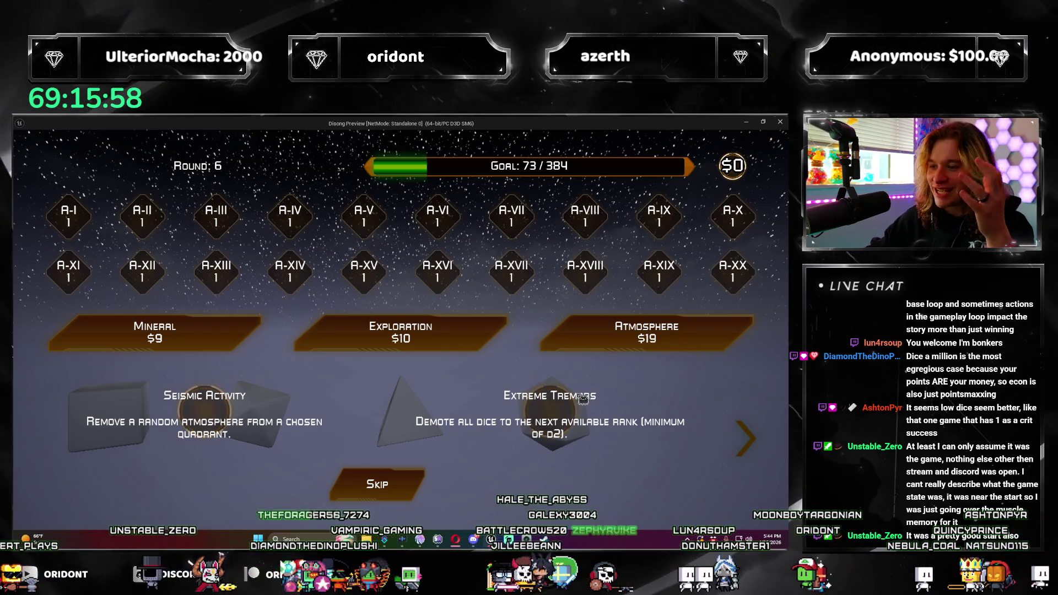
pyautogui.click(756, 446)
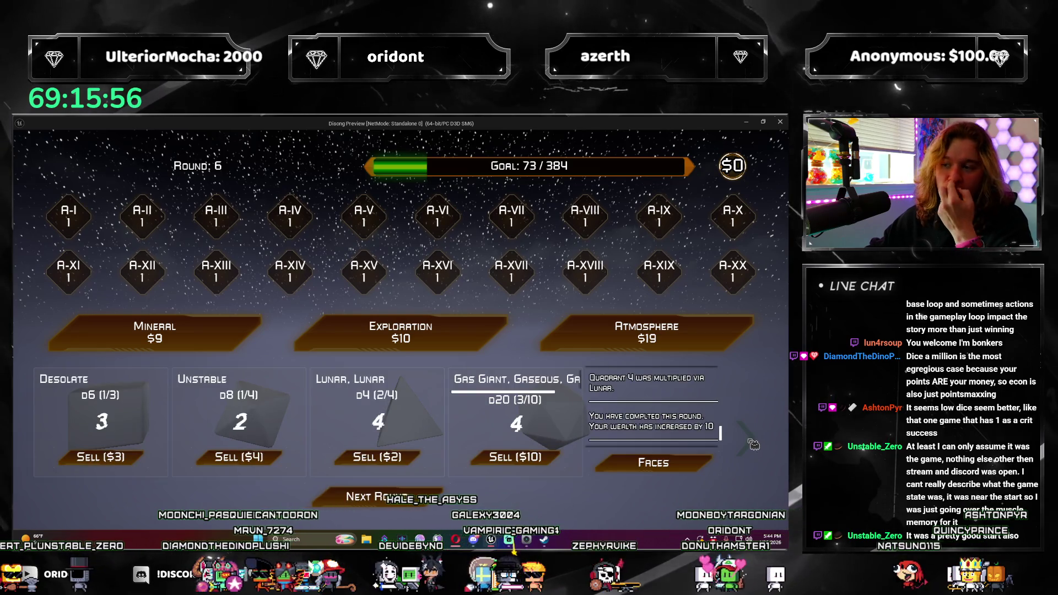
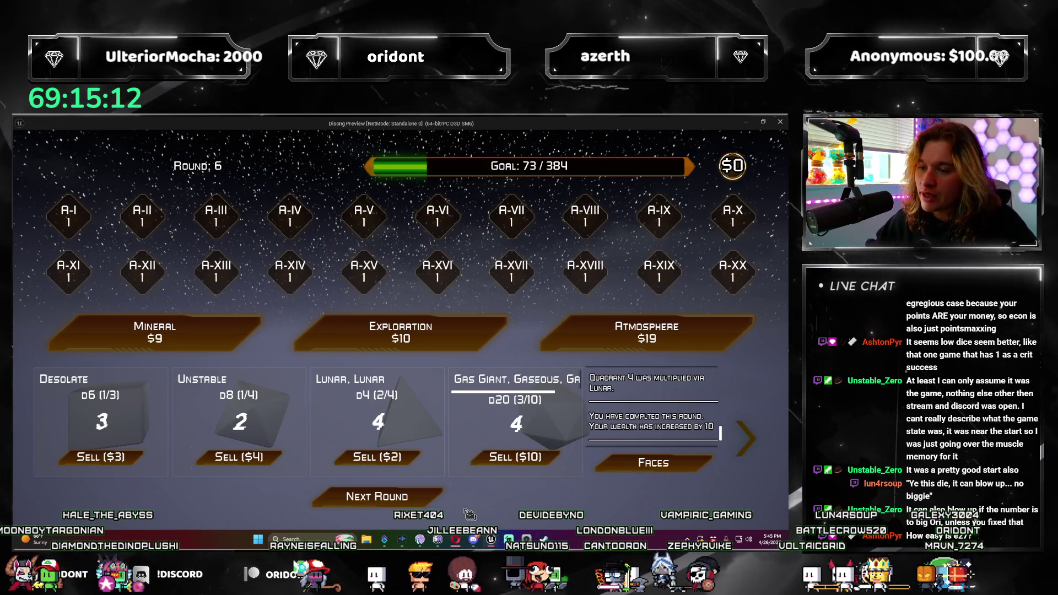
# Roll the dice and apply the 10 face to Quadrant 3 in the Faces window
pyautogui.click(377, 495)
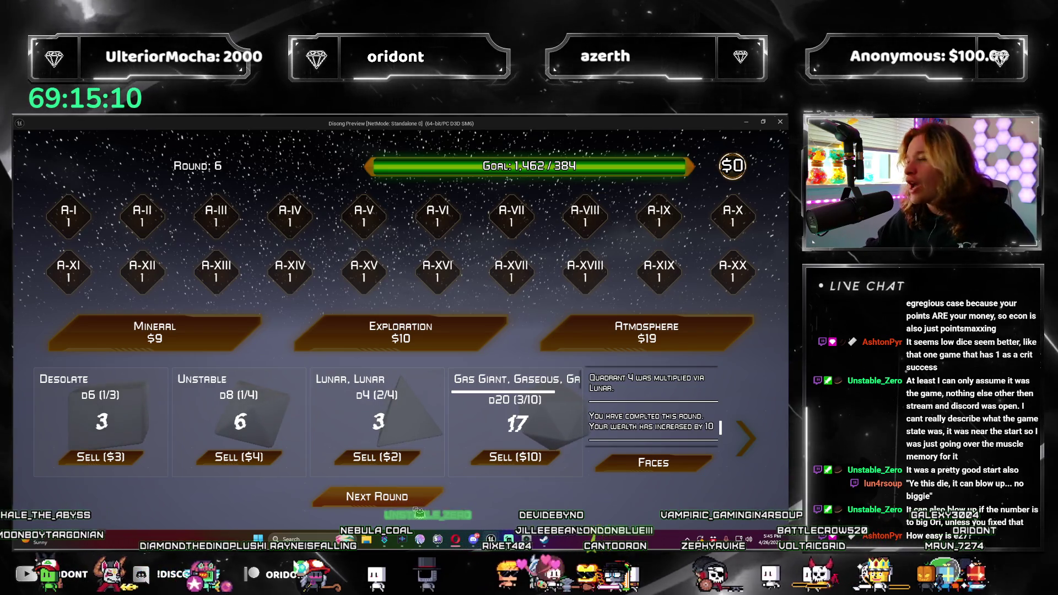
pyautogui.click(377, 496)
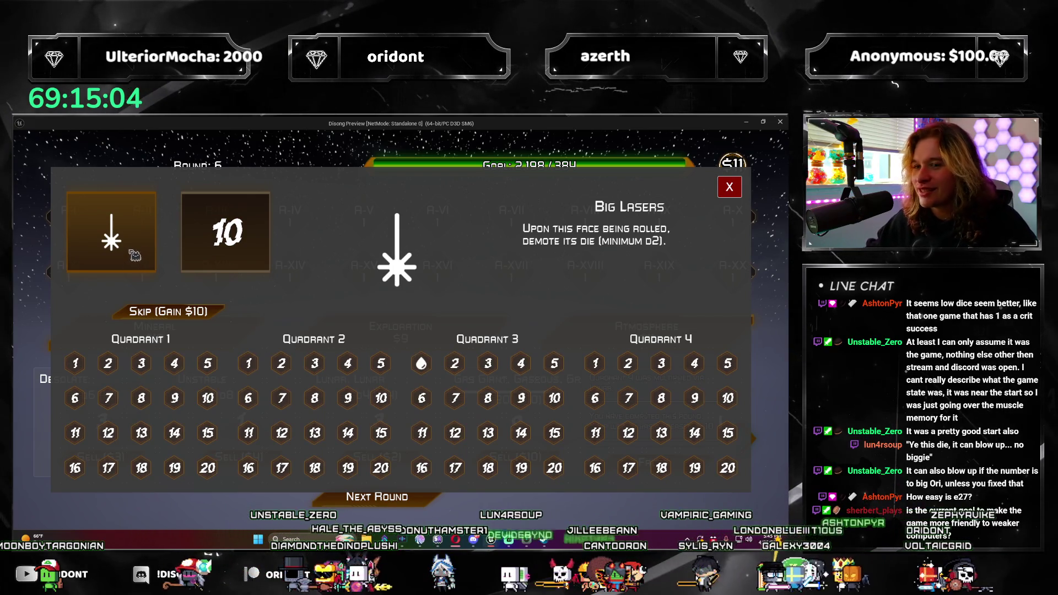
pyautogui.click(225, 232)
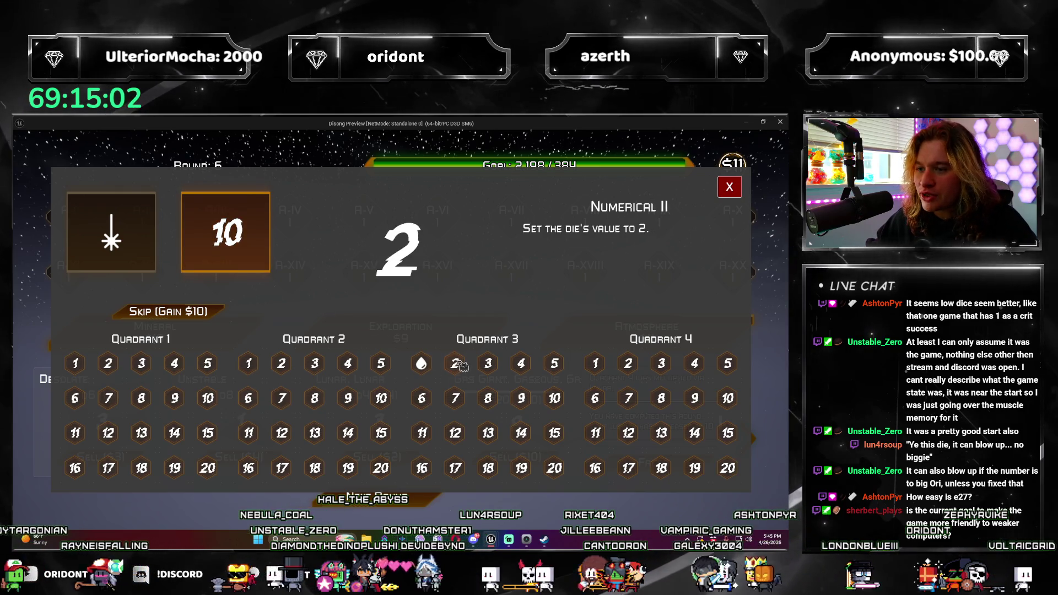
pyautogui.click(454, 363)
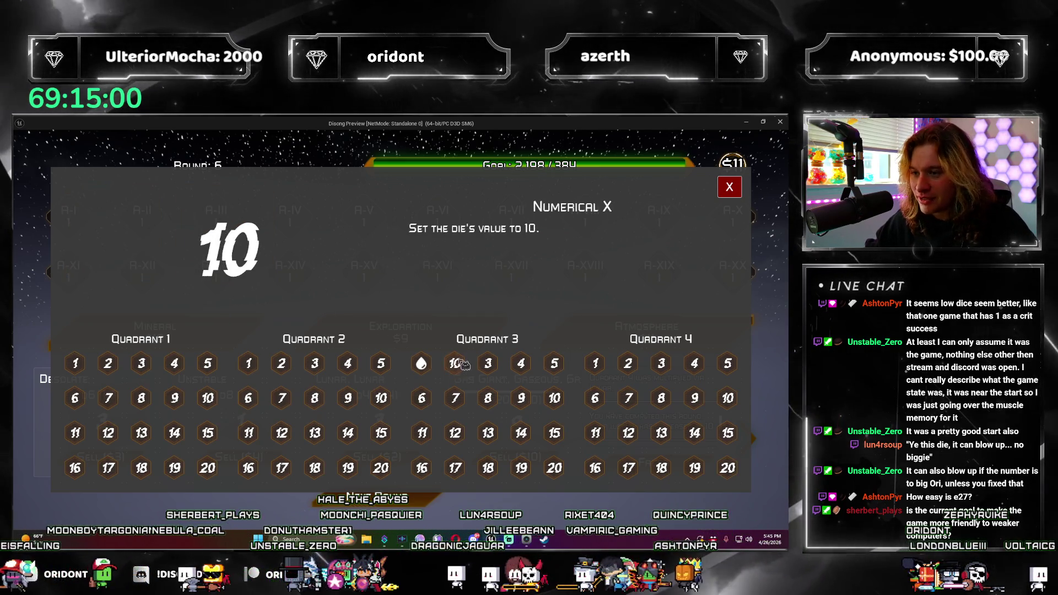
pyautogui.click(730, 188)
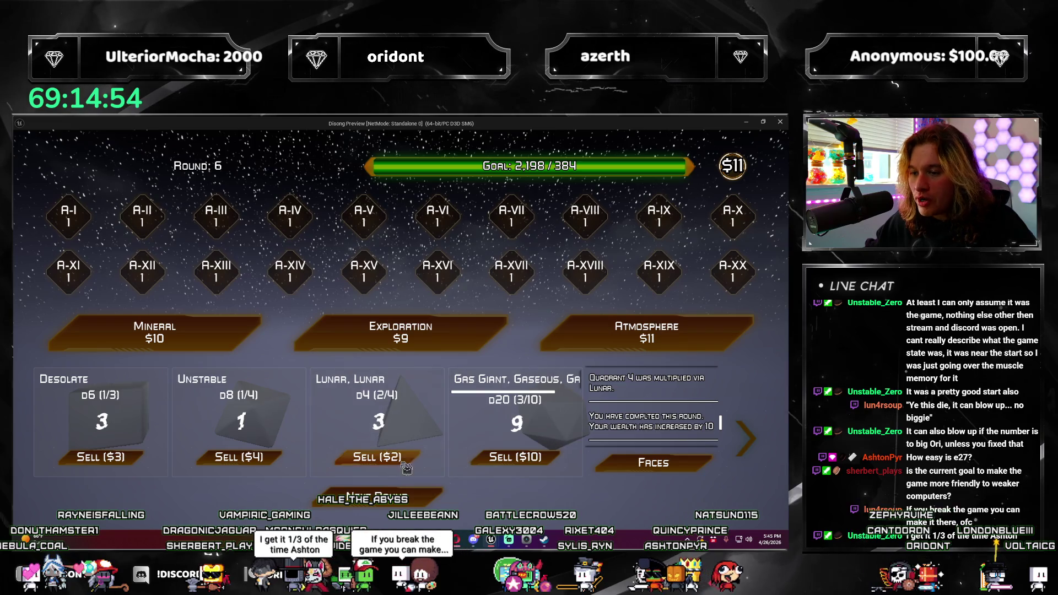
# Recheck the faces, start round 7 and buy an Atmosphere upgrade
pyautogui.click(653, 462)
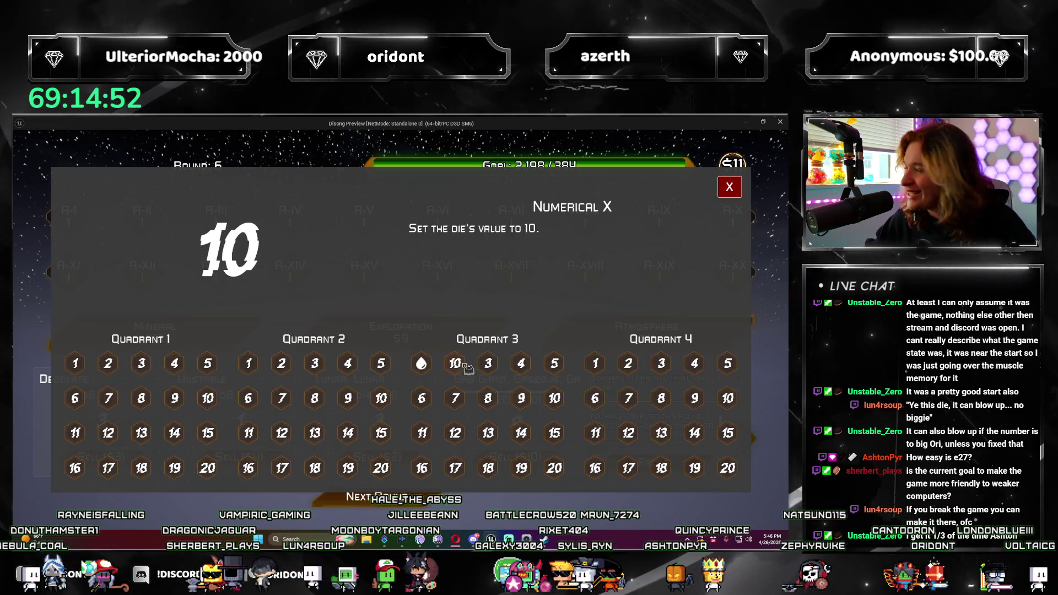
pyautogui.click(729, 187)
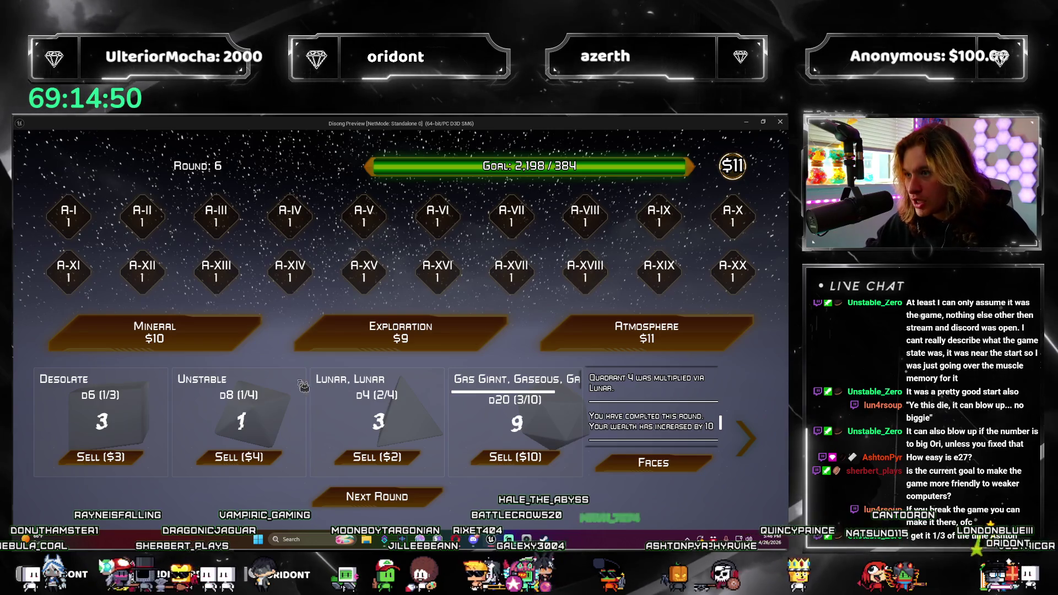
pyautogui.click(377, 496)
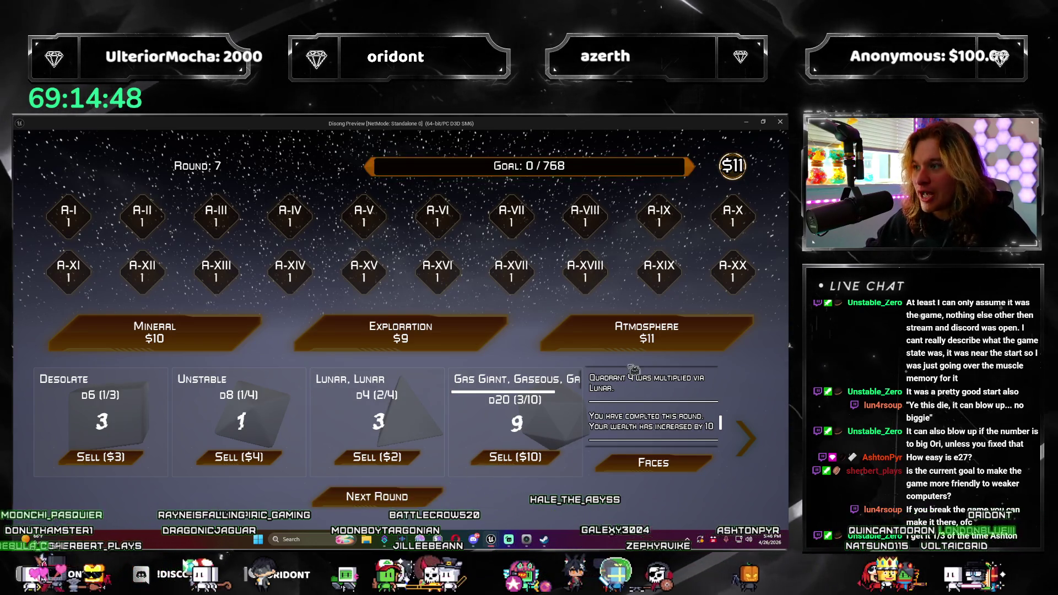
pyautogui.click(595, 337)
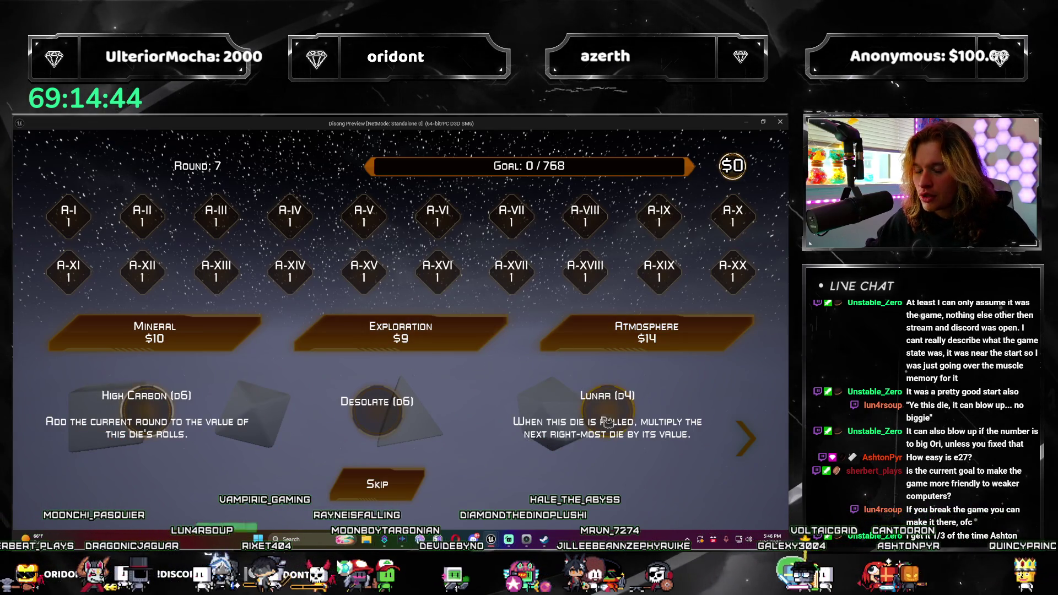
# Take the Lunar die from the offer and roll the dice for round 7
pyautogui.click(744, 438)
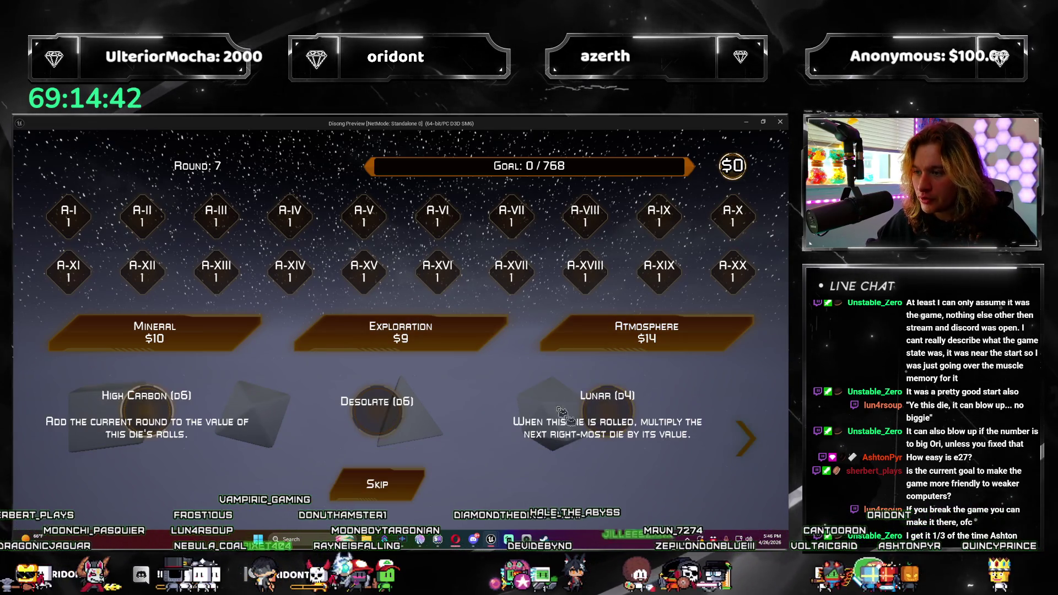
pyautogui.click(613, 411)
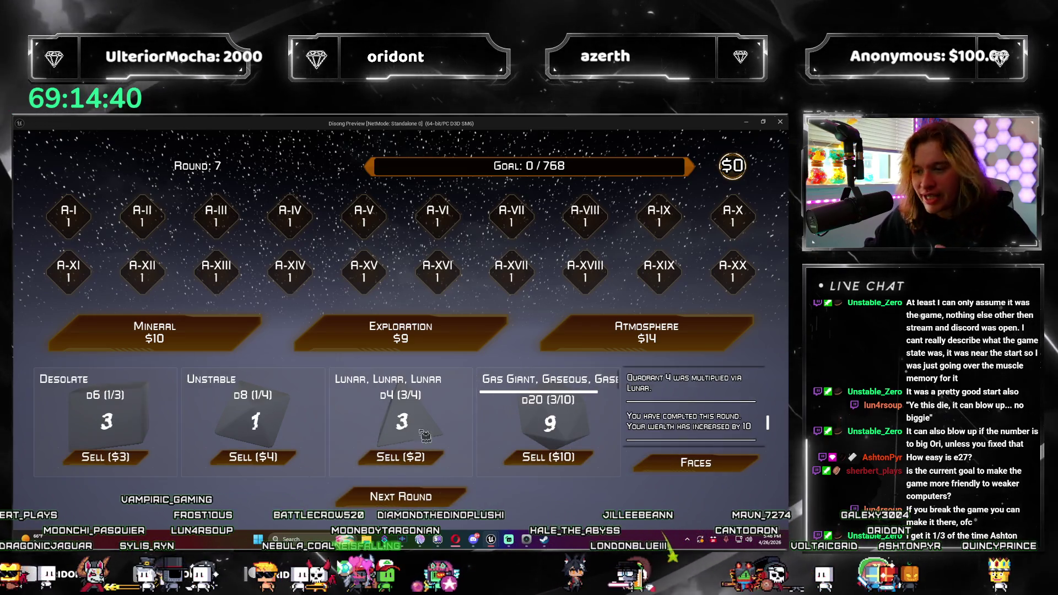
pyautogui.click(444, 497)
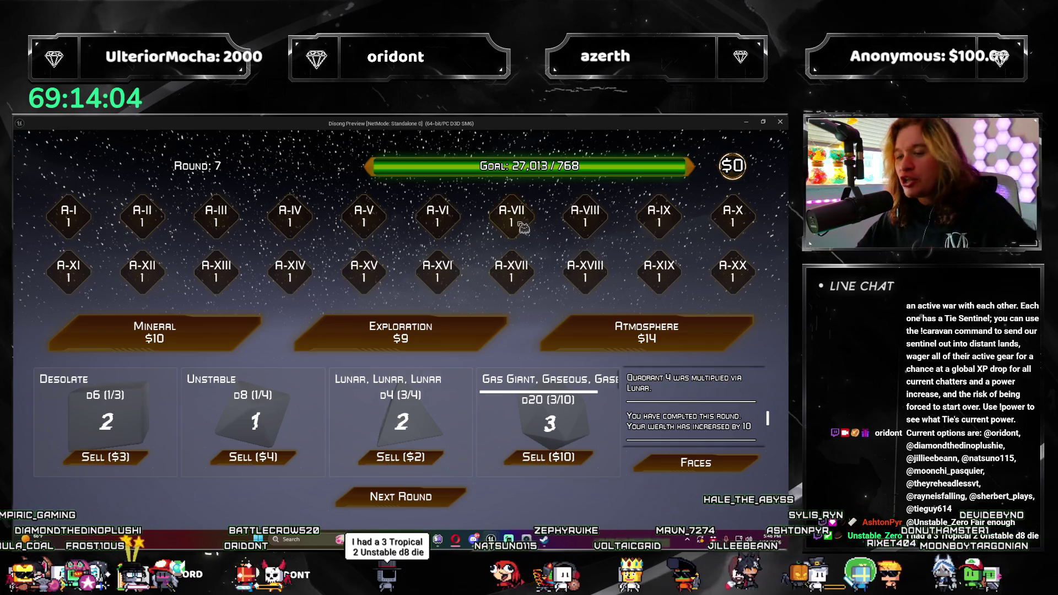
# Review the faces, roll again after the Gas Giant die is destroyed, and advance to round 8
pyautogui.click(695, 464)
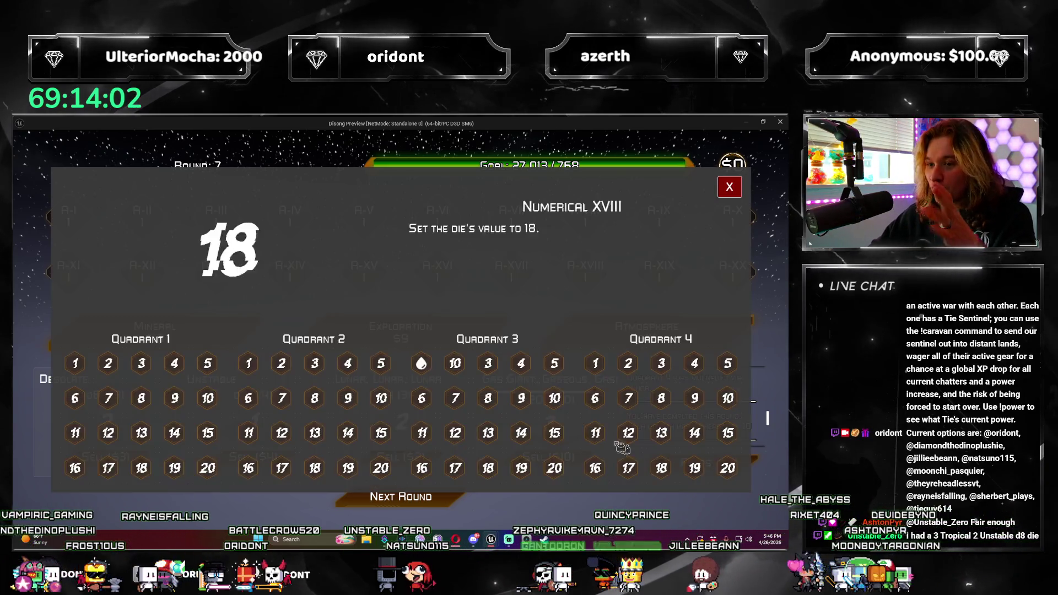
pyautogui.click(456, 363)
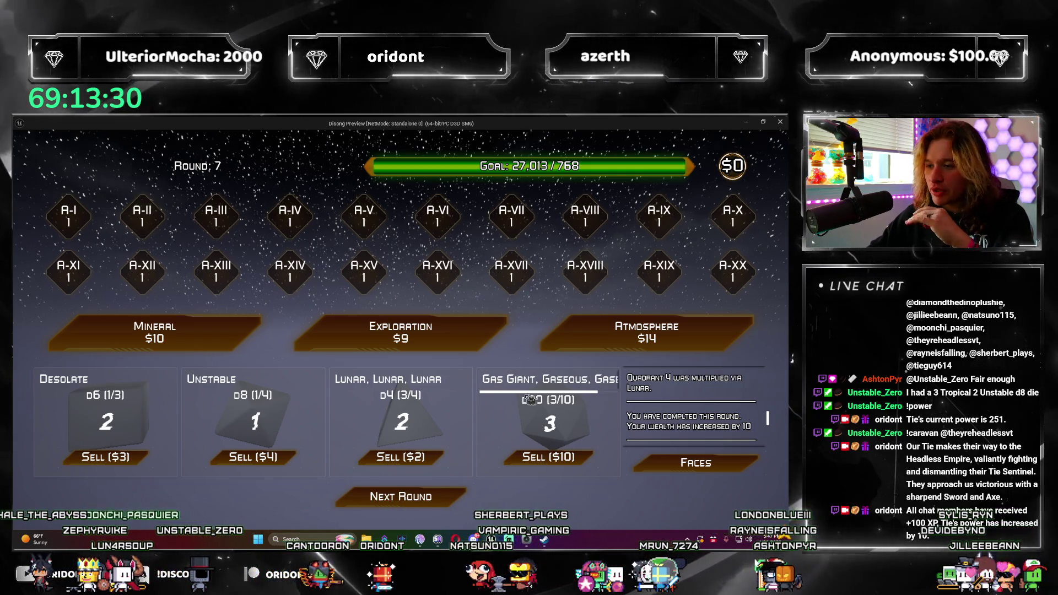
pyautogui.click(546, 422)
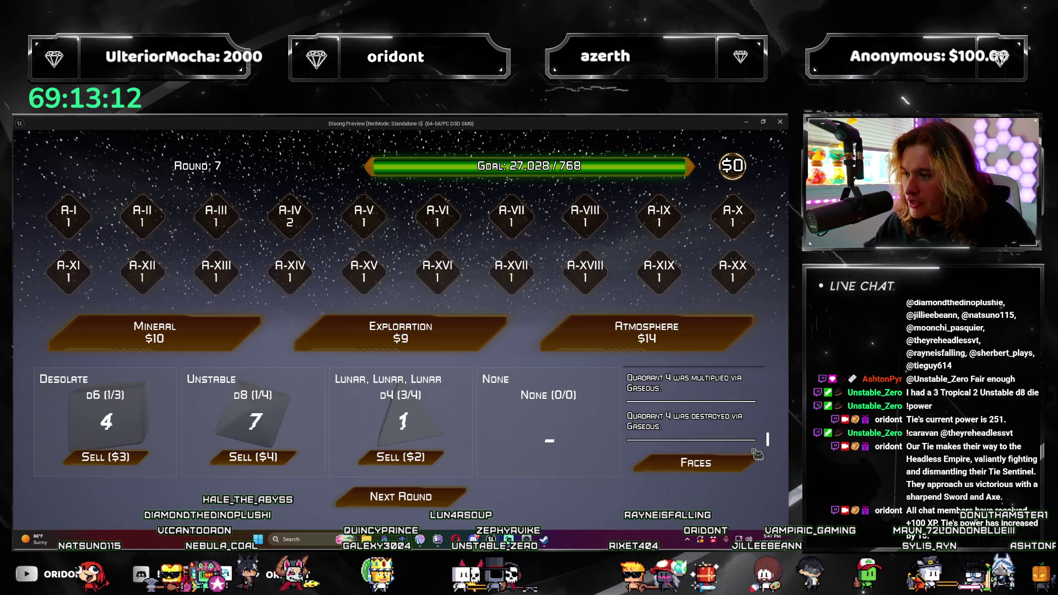
pyautogui.scroll(1, 742, 429)
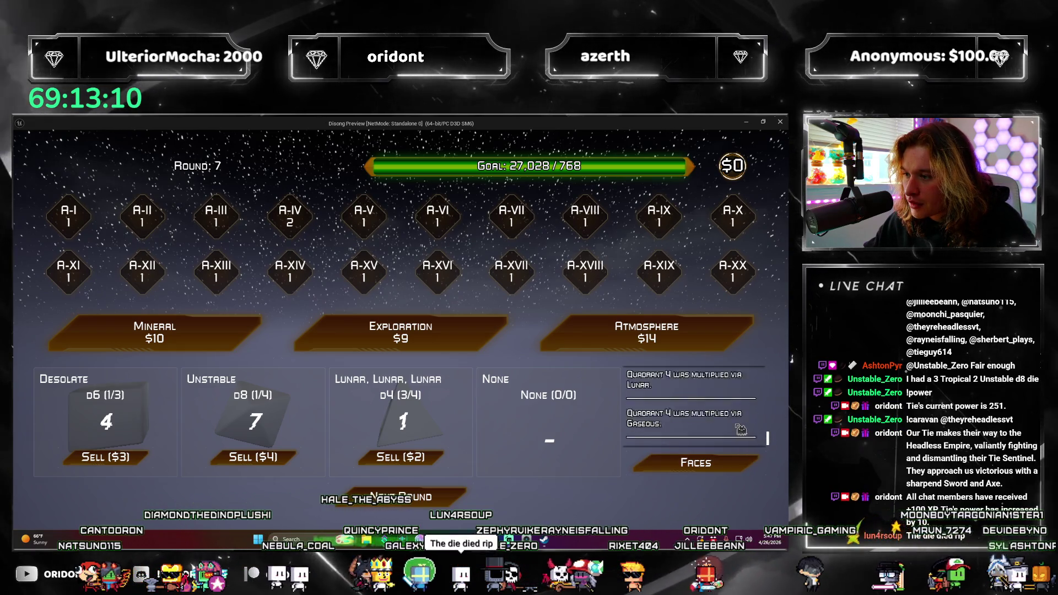
pyautogui.scroll(-1, 740, 430)
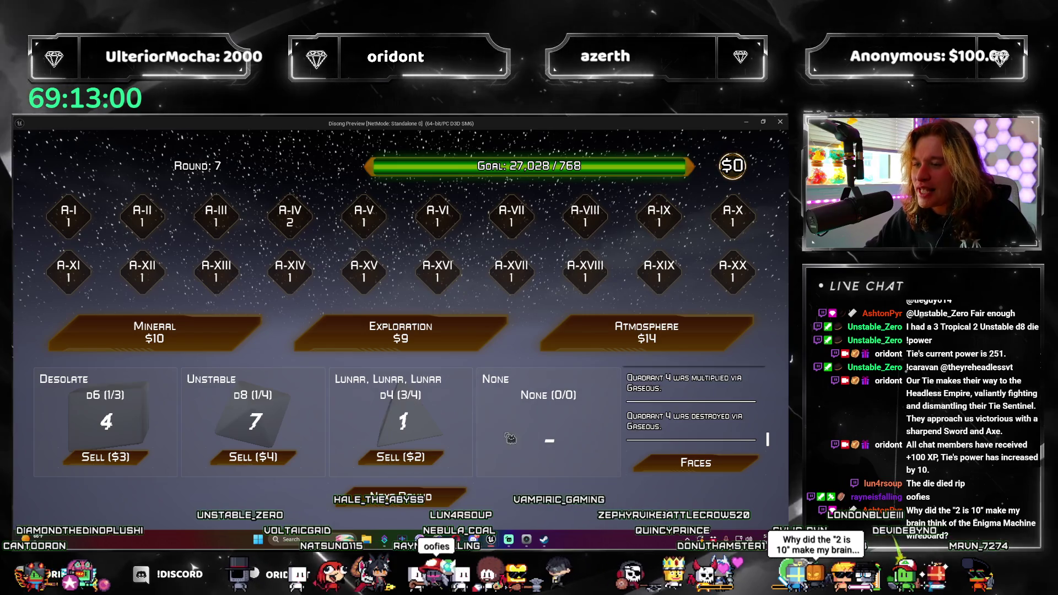
pyautogui.click(400, 497)
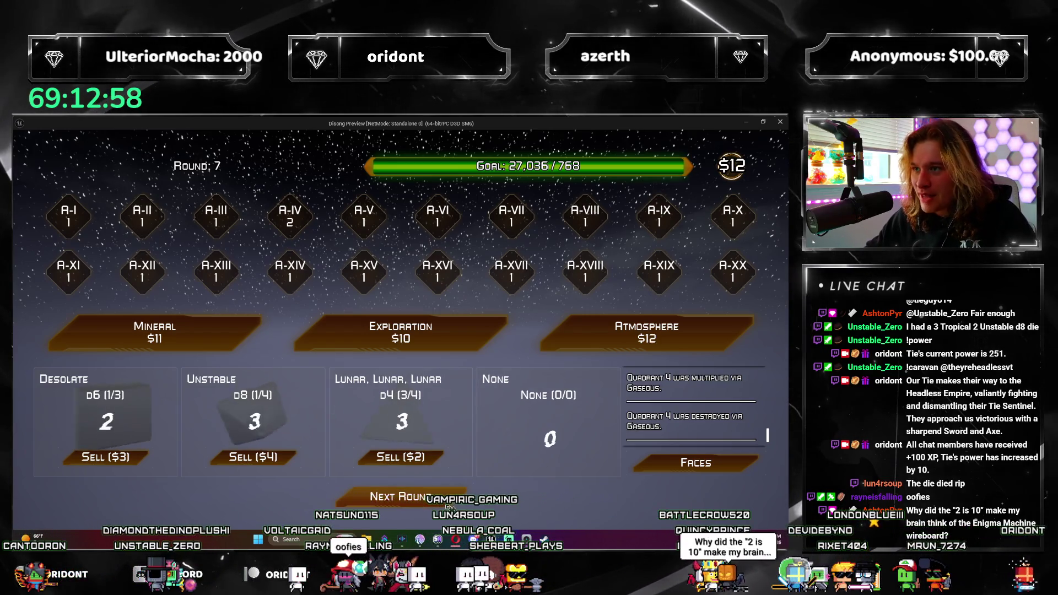
# Buy an Atmosphere, take the Asteroid Belt die, roll round 8 and advance to round 9
pyautogui.click(598, 335)
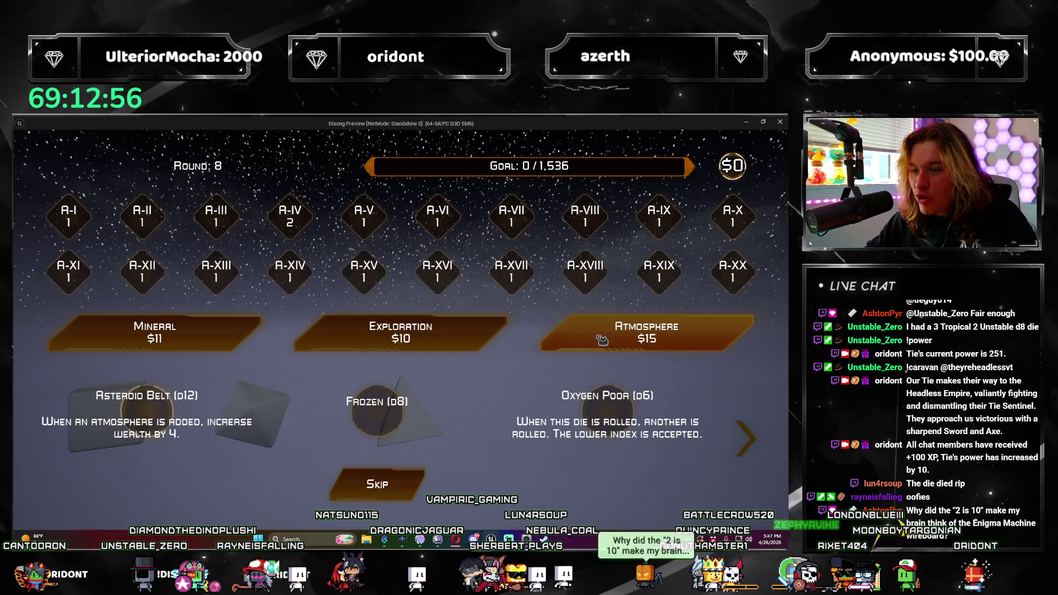
pyautogui.click(160, 418)
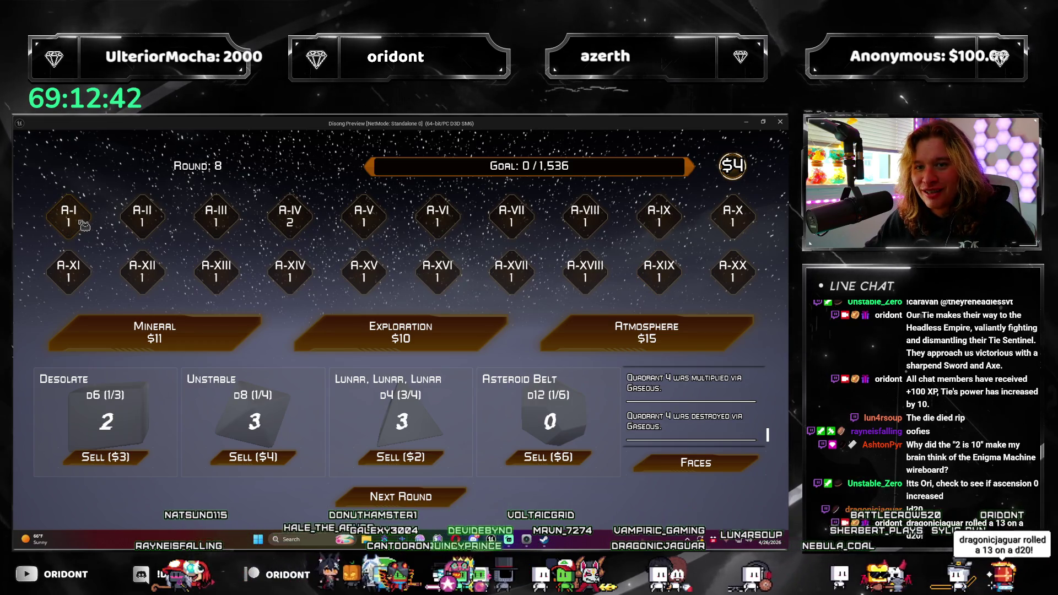
pyautogui.click(401, 496)
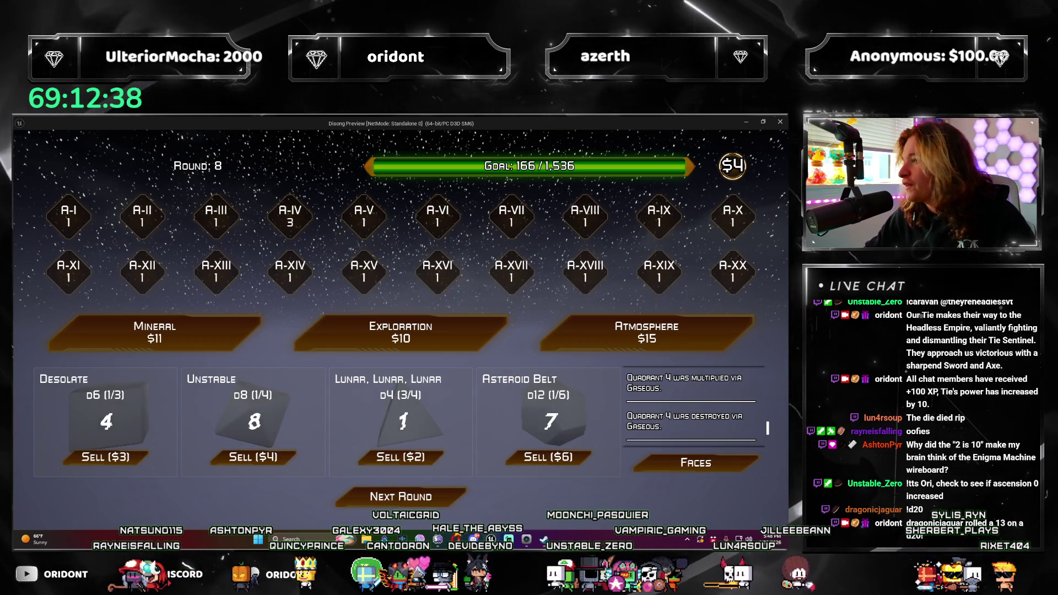
pyautogui.click(444, 499)
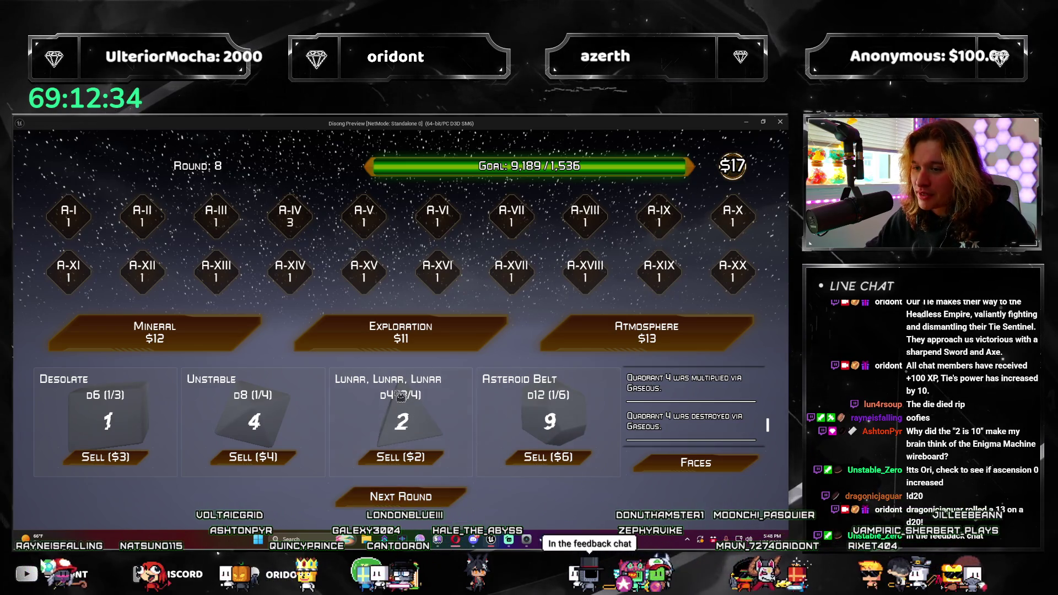
pyautogui.click(456, 499)
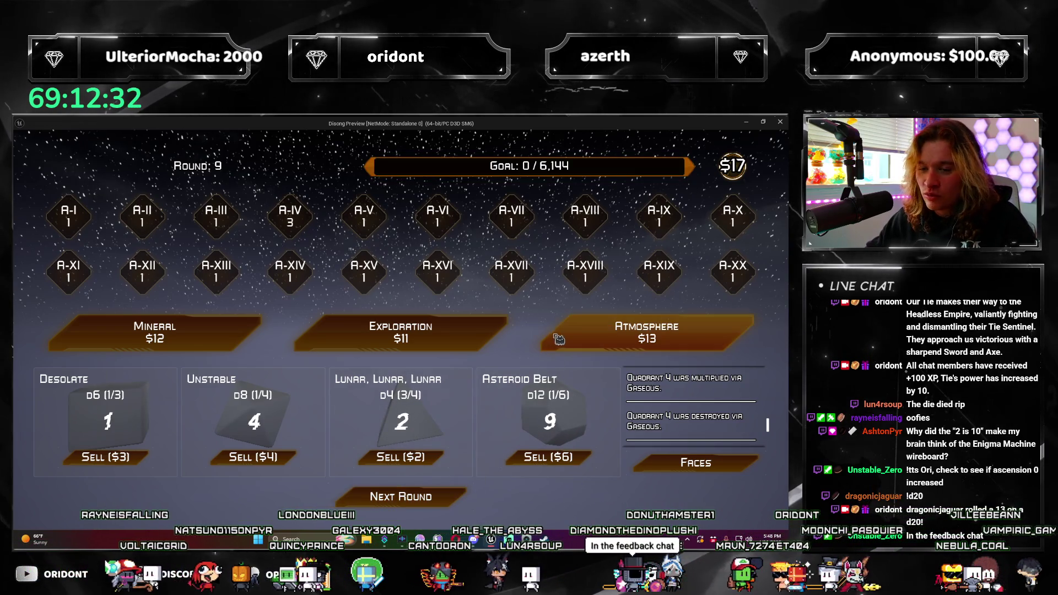
# Take the Unstable die, roll round 9, restart after missing the goal and close the preview
pyautogui.click(647, 331)
pyautogui.click(377, 484)
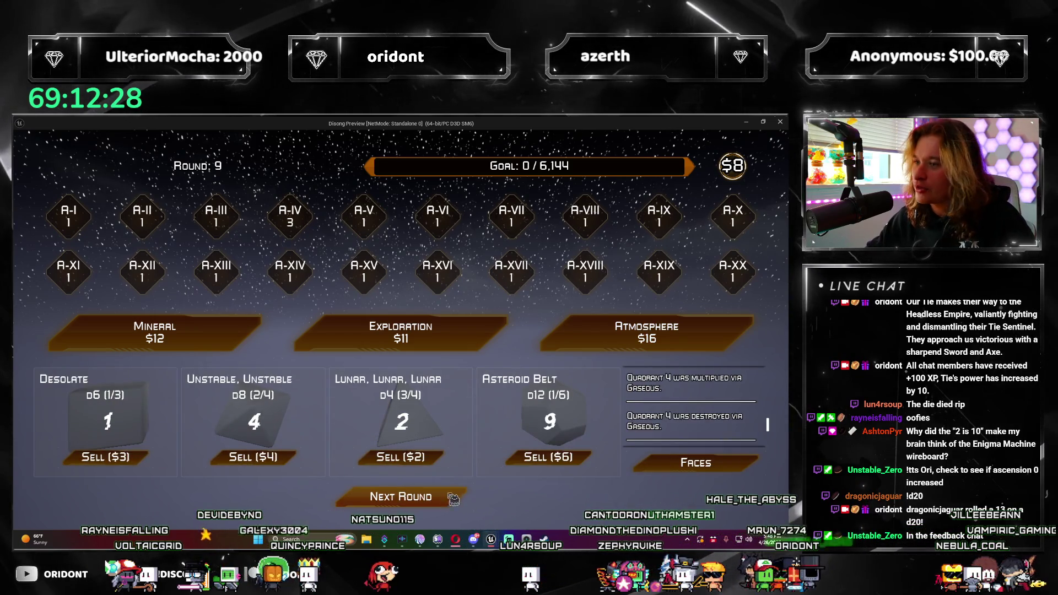
pyautogui.click(451, 500)
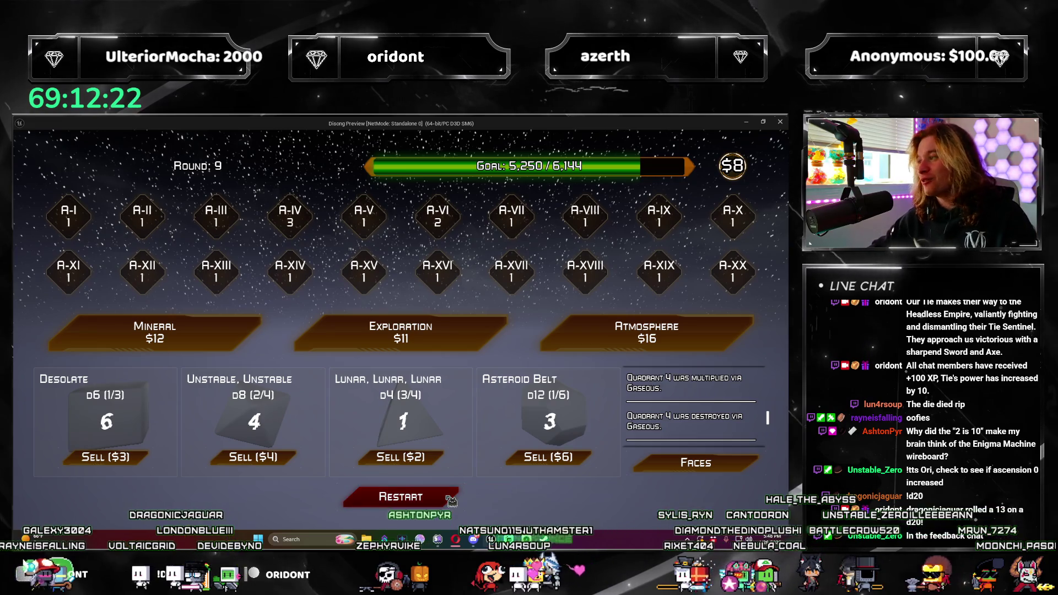
pyautogui.click(451, 500)
pyautogui.click(782, 125)
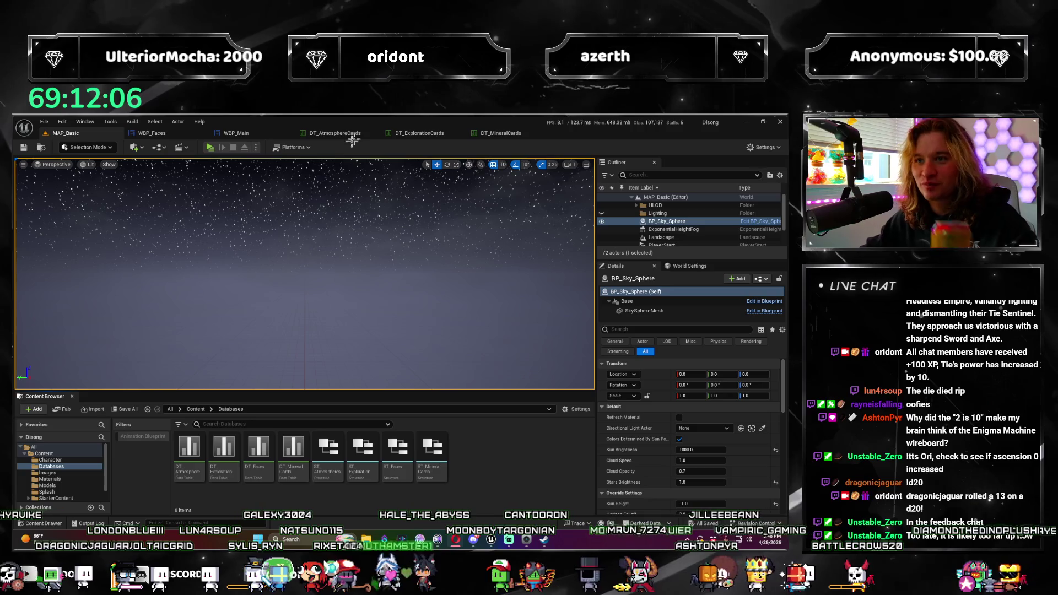
# Bring up DT_AtmosphereCards and inspect the Empty, GasGiant and Frozen rows
pyautogui.click(334, 133)
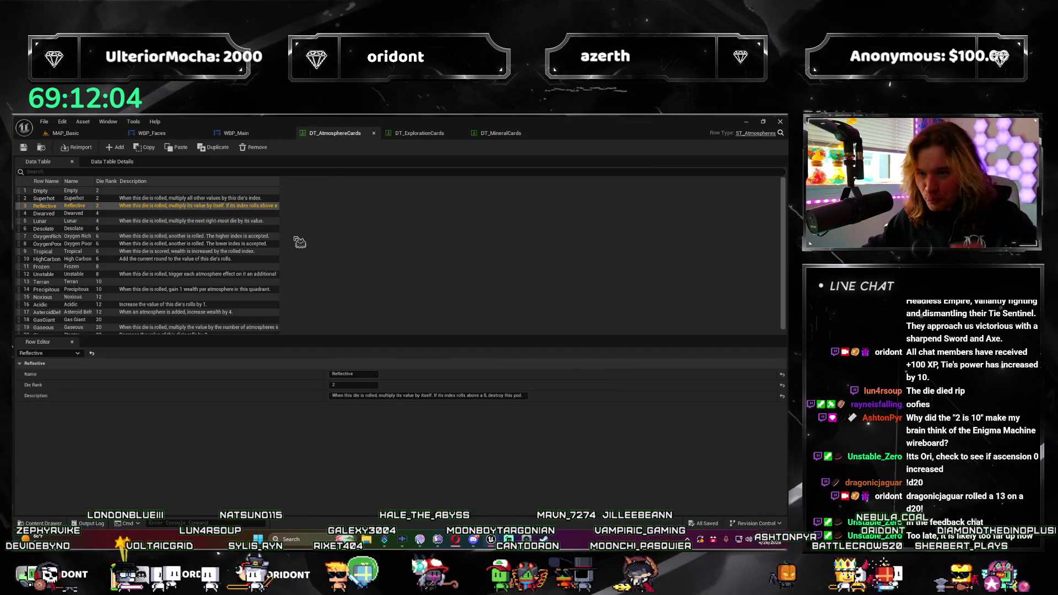
pyautogui.scroll(-1, 159, 293)
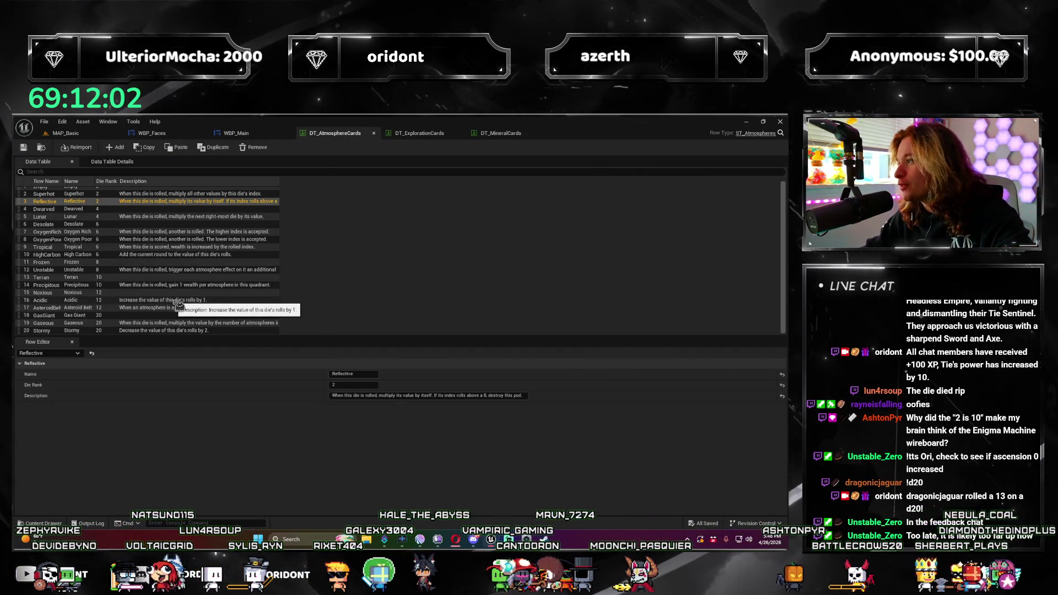
pyautogui.scroll(1, 178, 304)
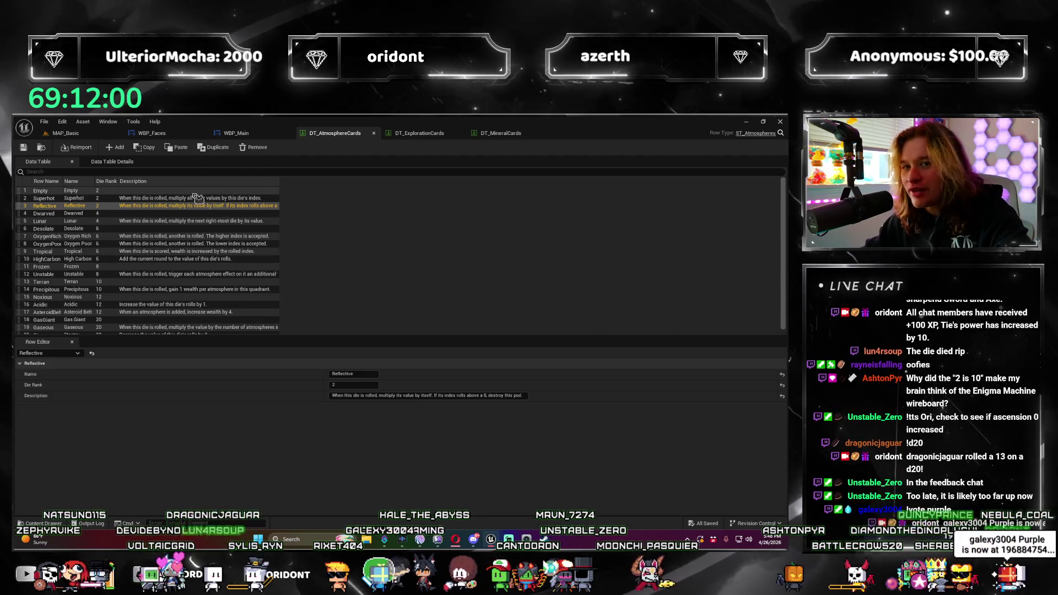
pyautogui.press('Up')
pyautogui.press('Up')
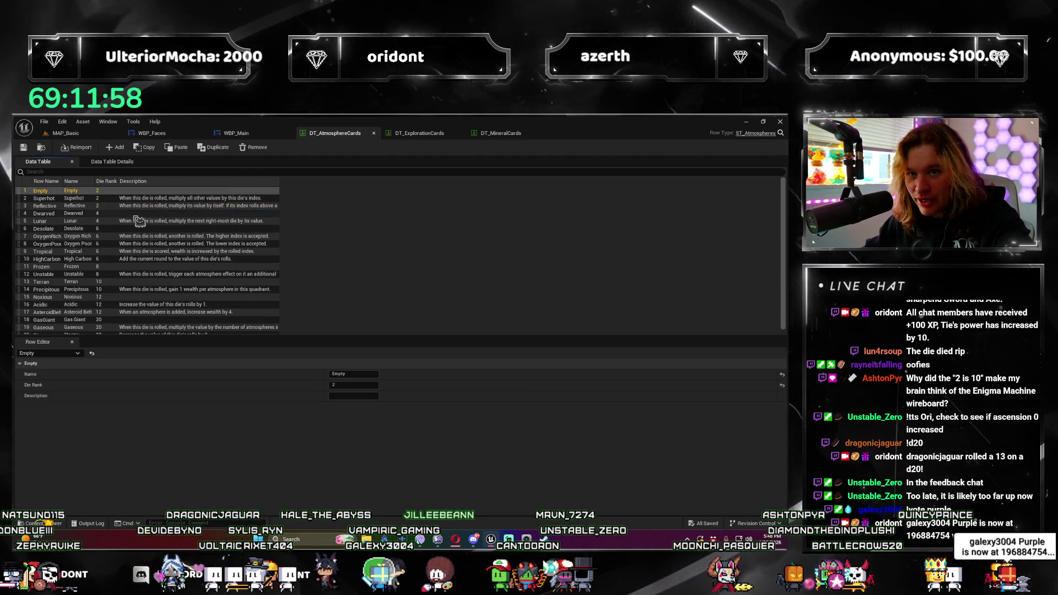
pyautogui.click(140, 217)
pyautogui.scroll(-1, 140, 249)
pyautogui.click(141, 316)
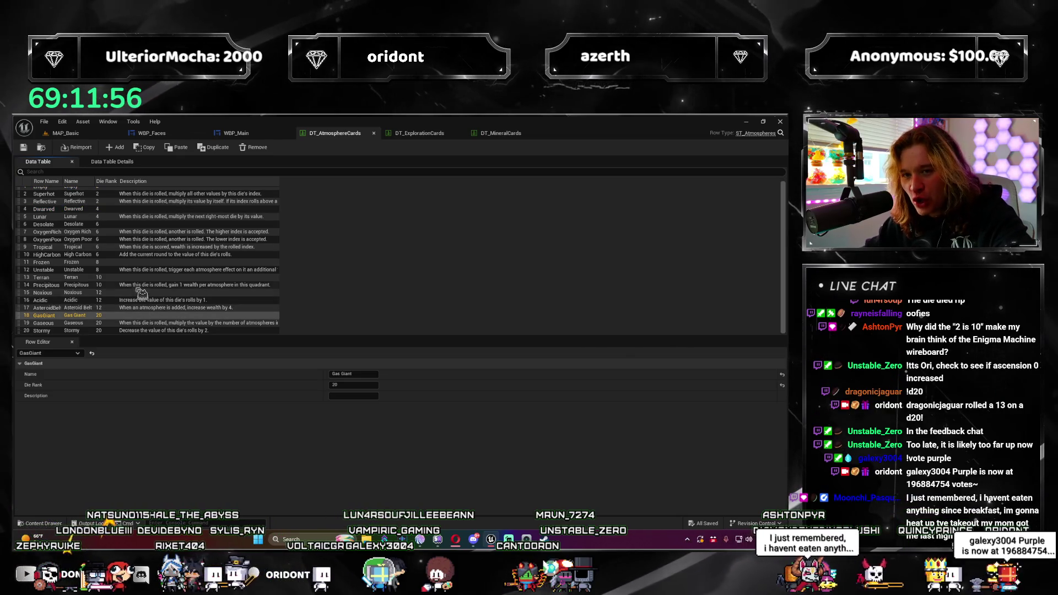
pyautogui.press('Up')
pyautogui.press('Up')
pyautogui.press('Up')
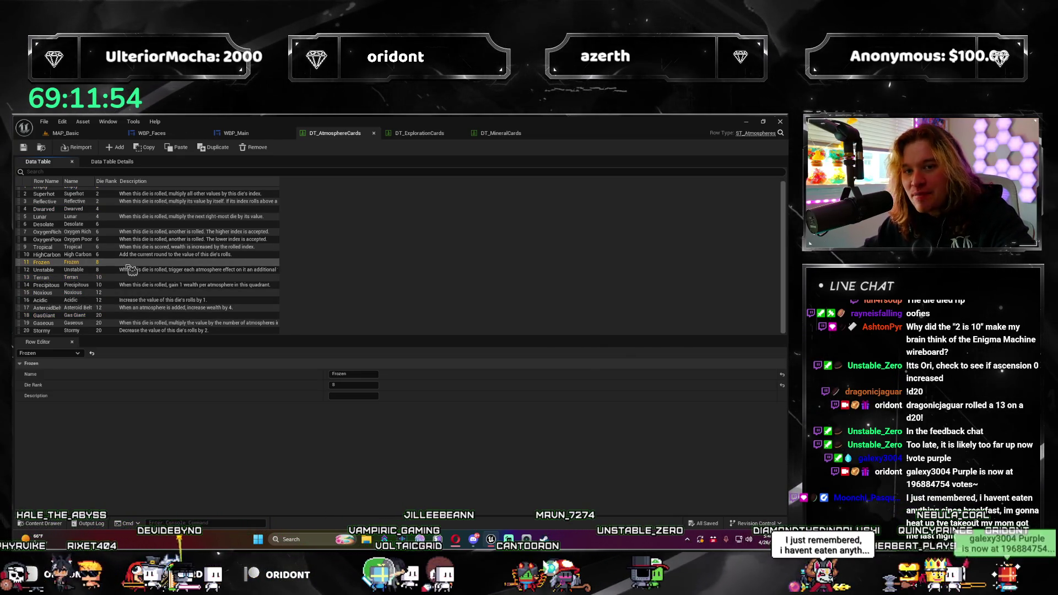
pyautogui.scroll(1, 130, 248)
# Inspect the Dwarved, Empty, Desolate, Frozen, Terran, Noxious, GasGiant and Superhot rows
pyautogui.click(131, 214)
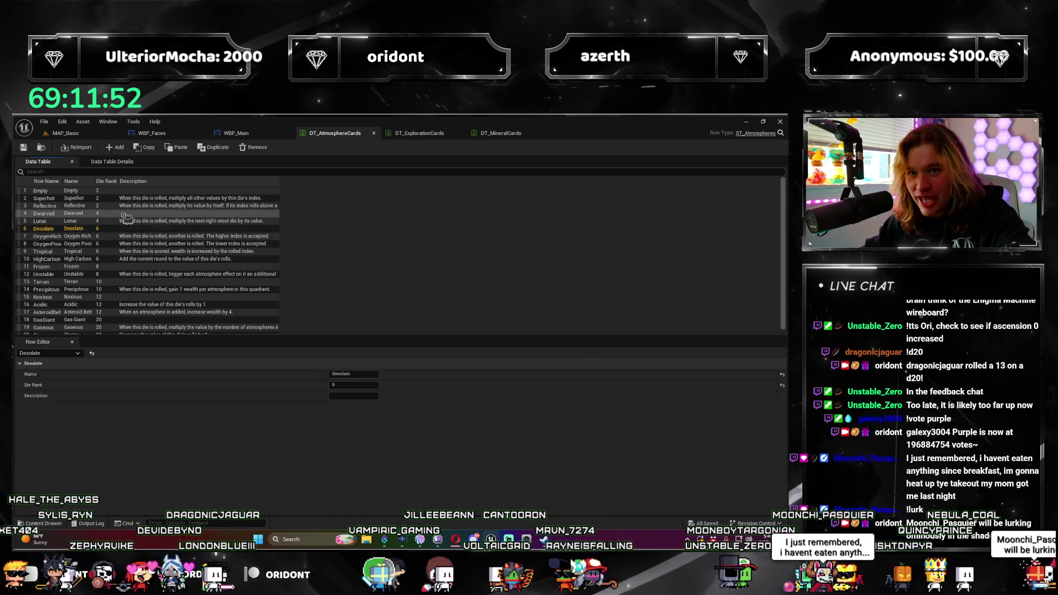
pyautogui.click(130, 192)
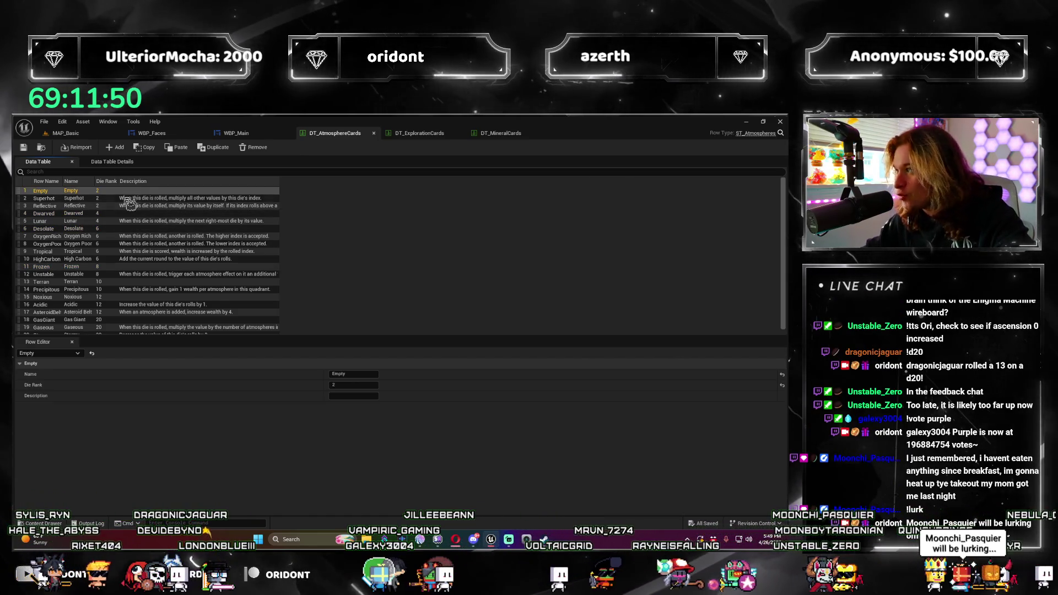
pyautogui.click(131, 214)
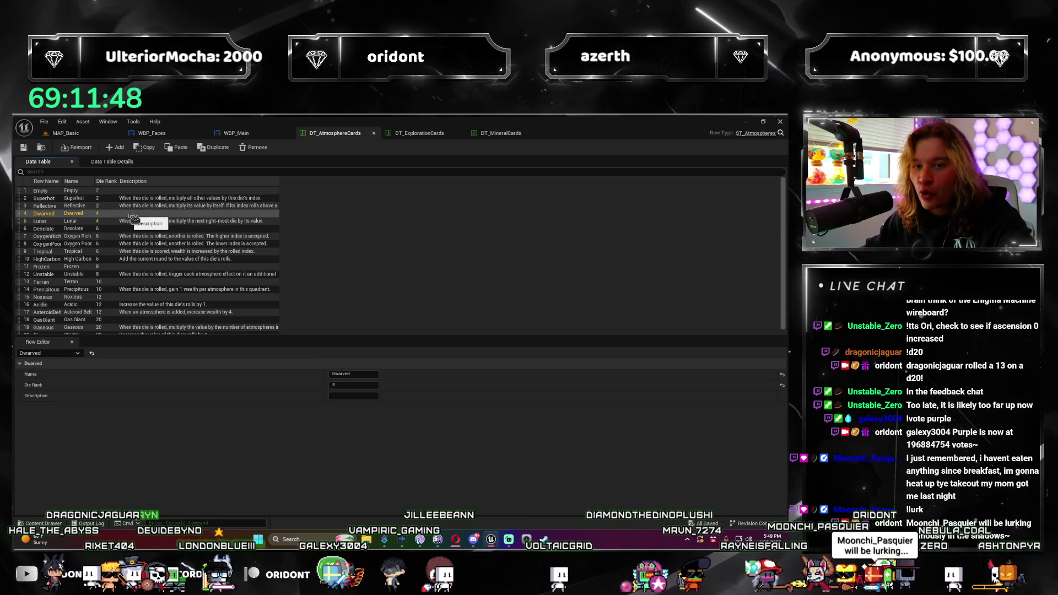
pyautogui.click(138, 229)
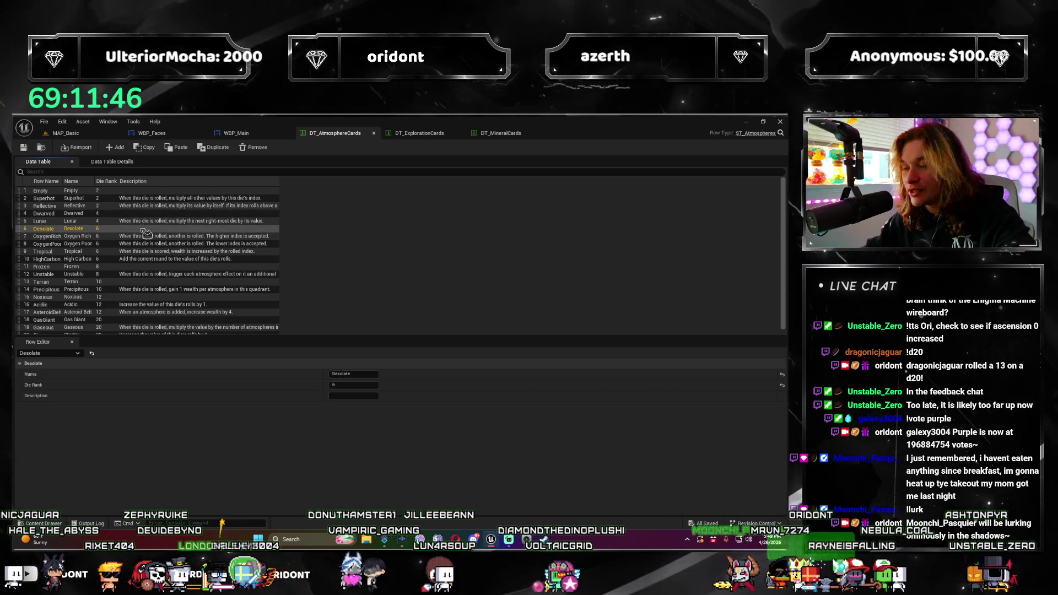
pyautogui.click(146, 268)
pyautogui.click(146, 282)
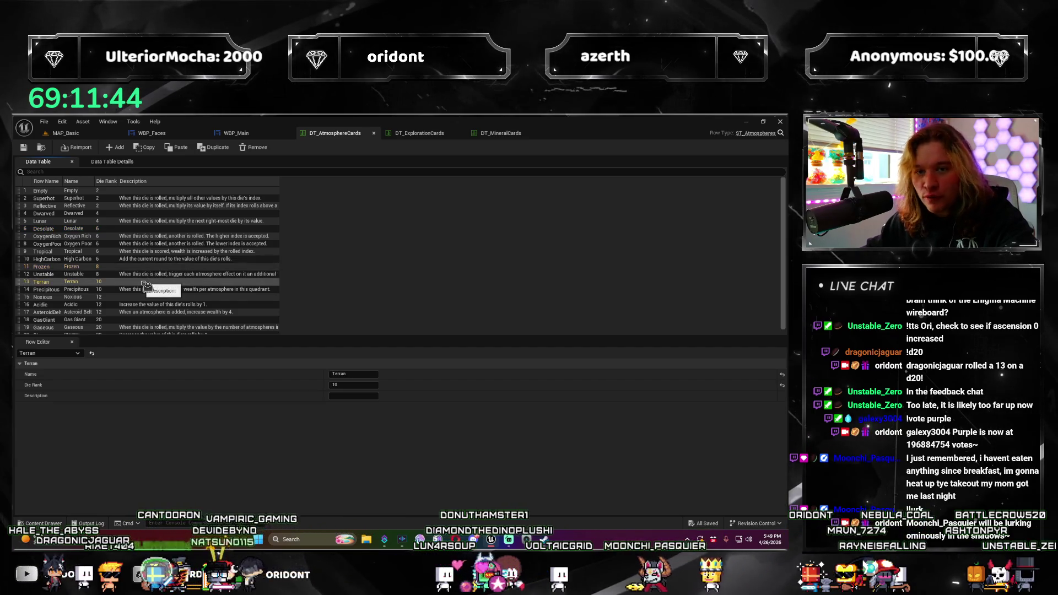
pyautogui.scroll(-1, 142, 304)
pyautogui.click(141, 296)
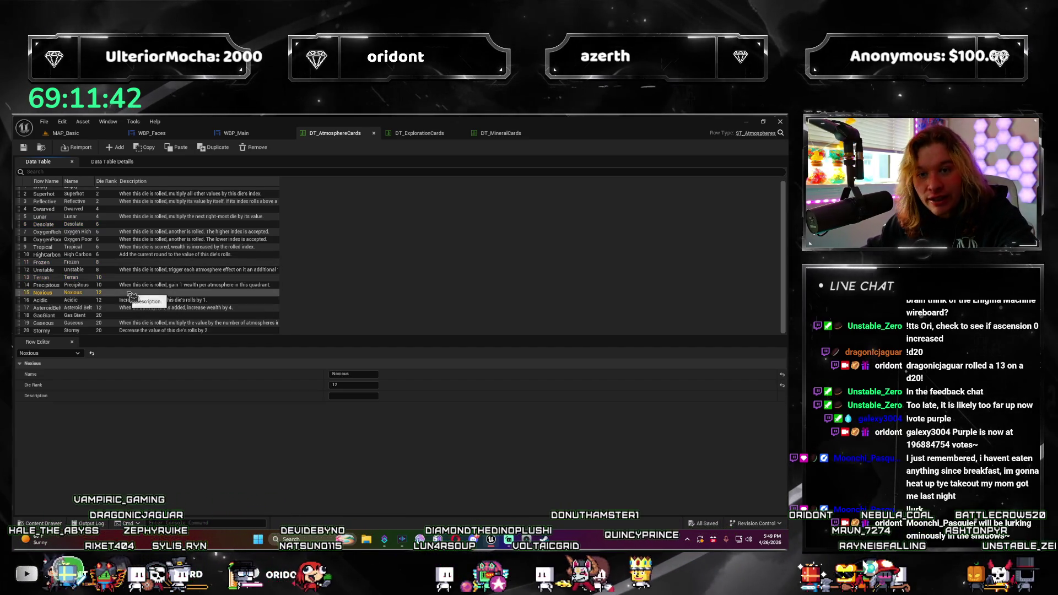
pyautogui.click(141, 316)
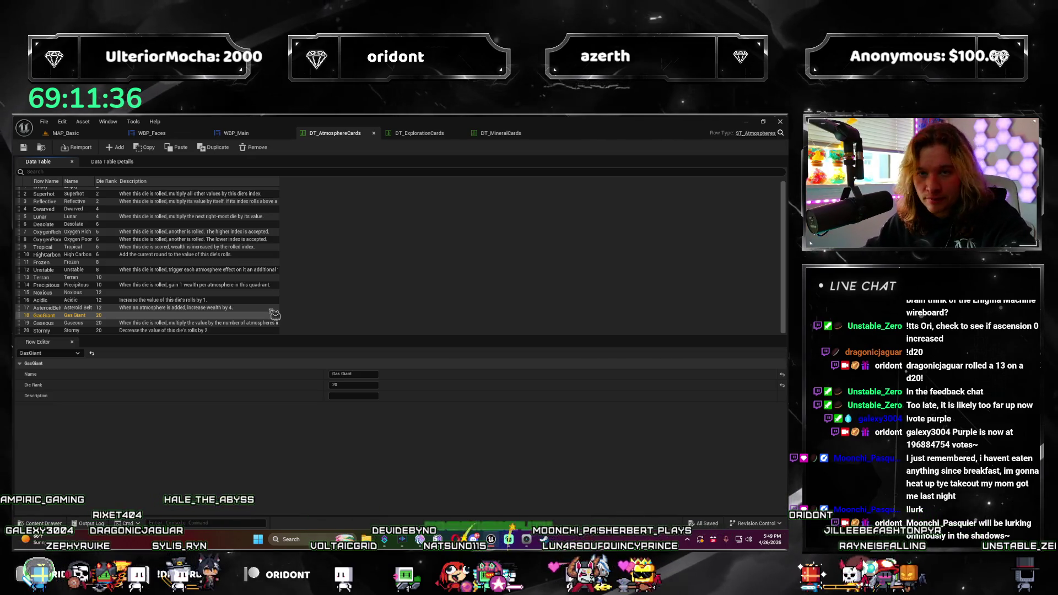
pyautogui.scroll(1, 167, 213)
pyautogui.click(148, 199)
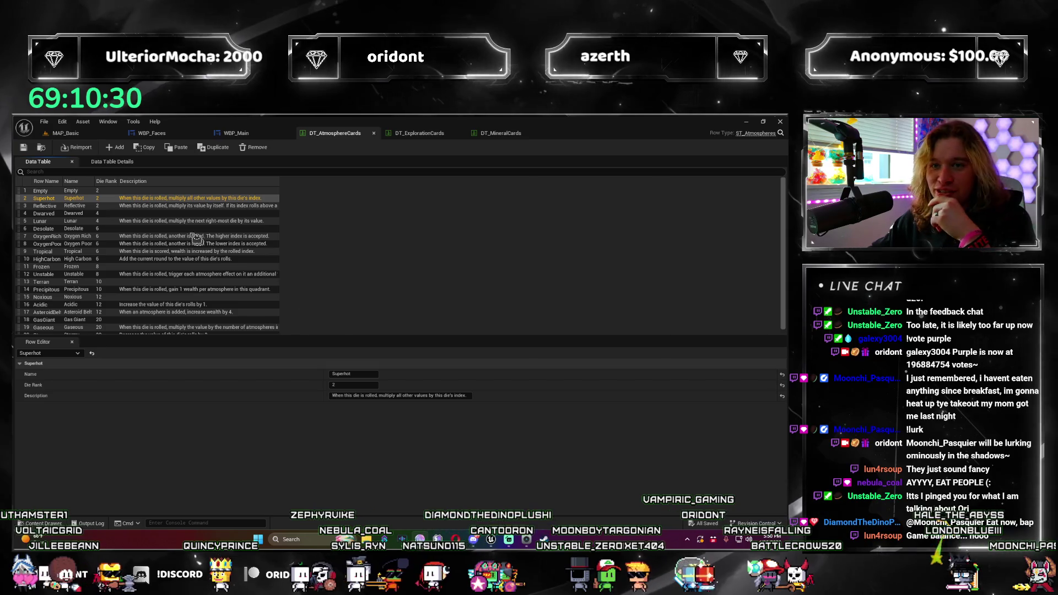
pyautogui.click(152, 205)
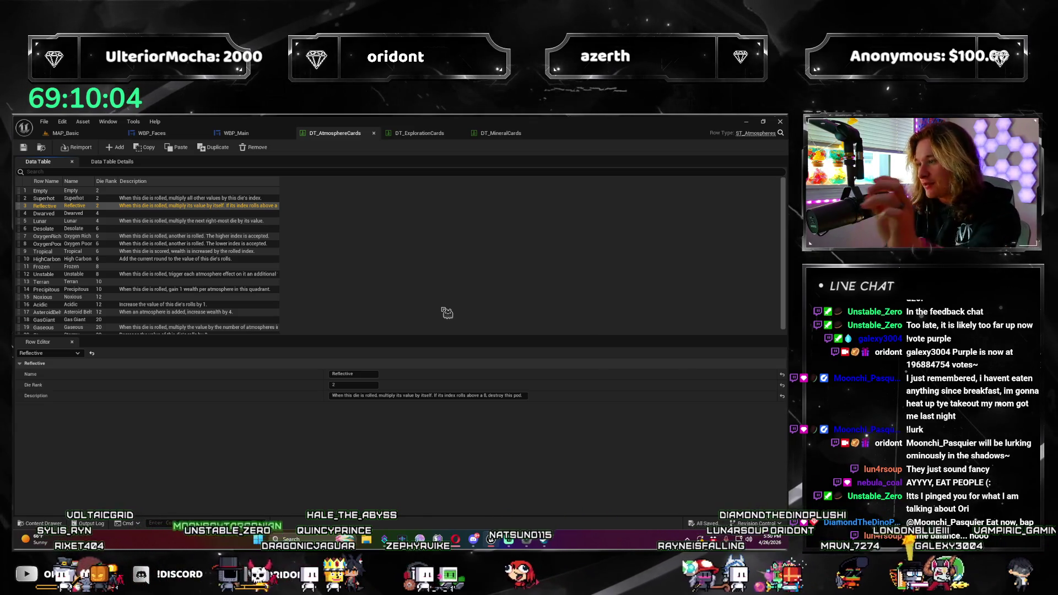
pyautogui.click(190, 221)
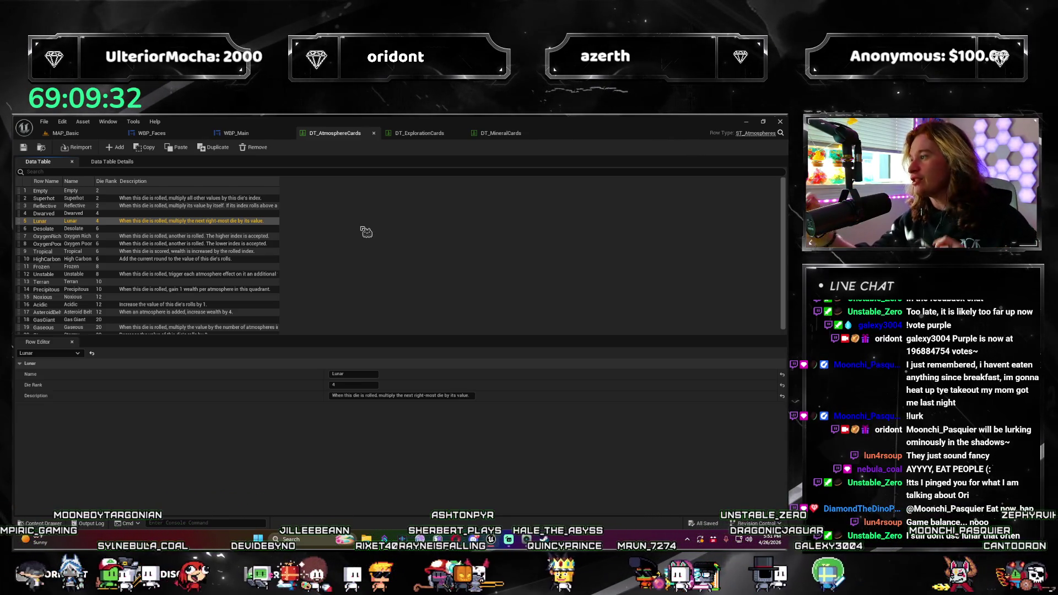
pyautogui.click(366, 235)
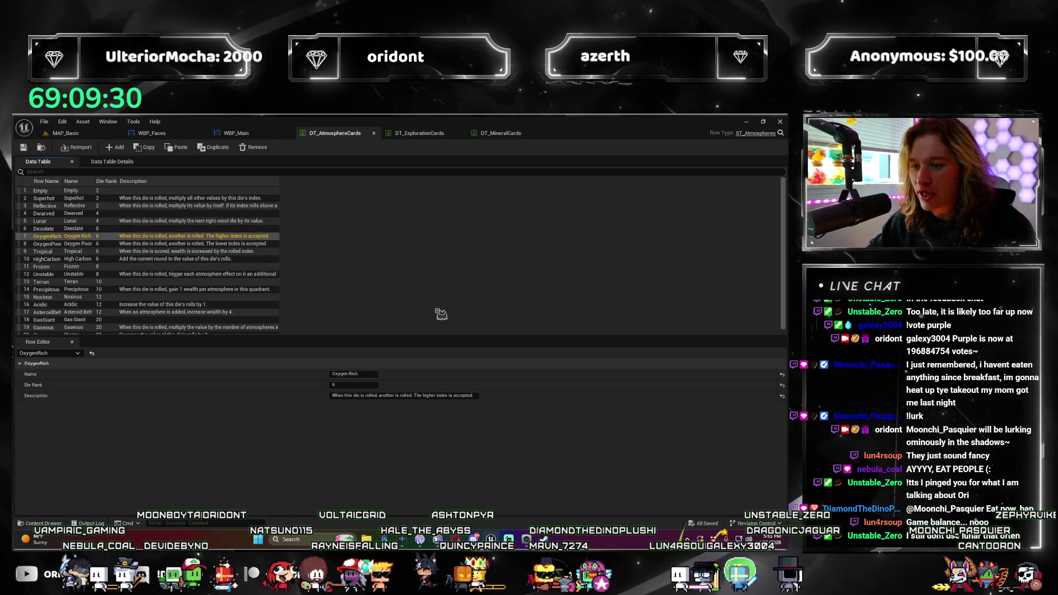
pyautogui.click(248, 244)
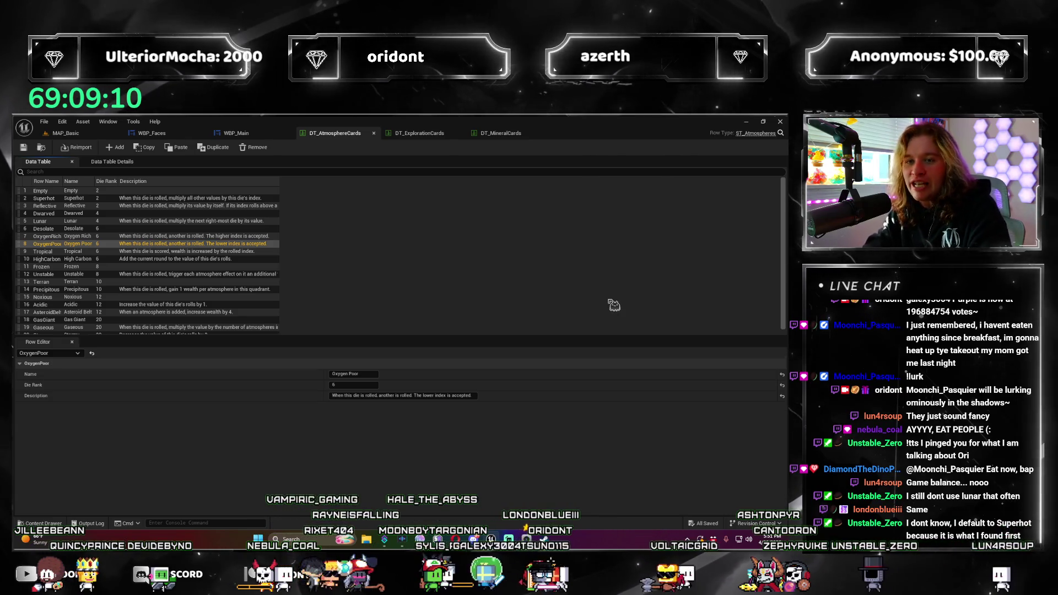
pyautogui.press('Down')
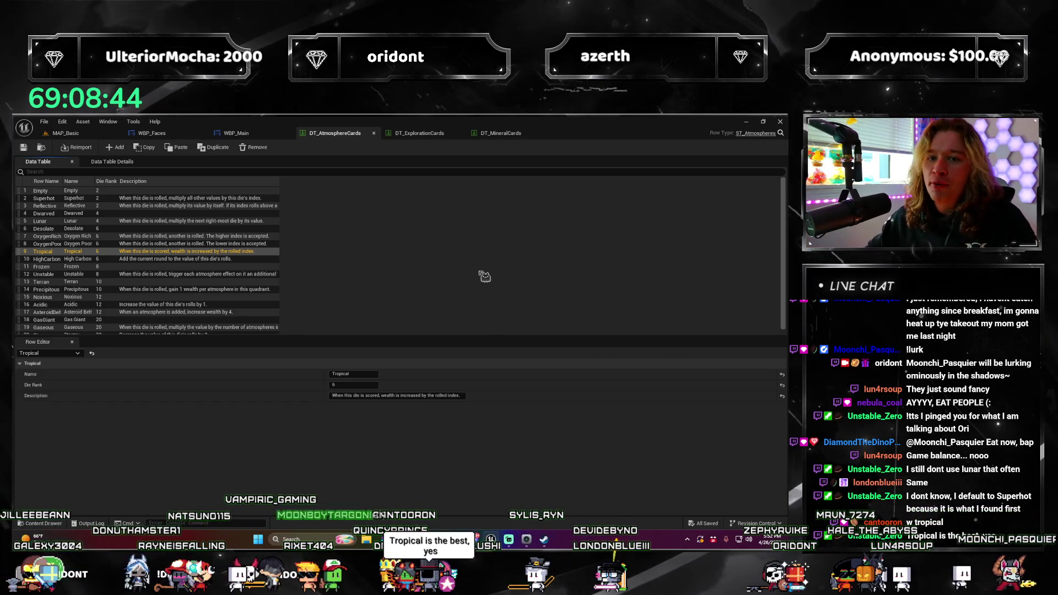
pyautogui.click(199, 260)
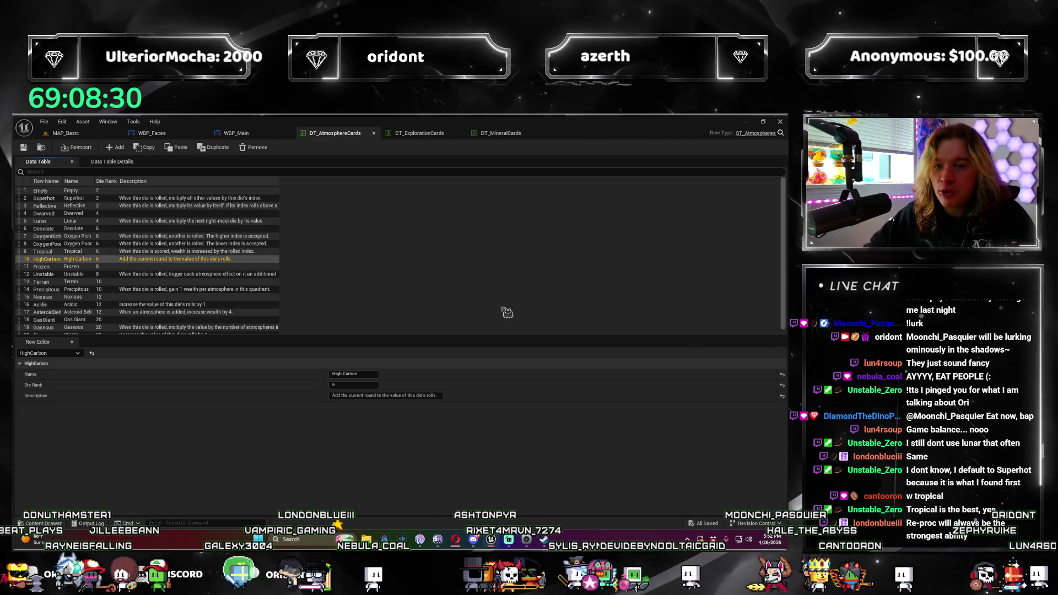
pyautogui.click(248, 274)
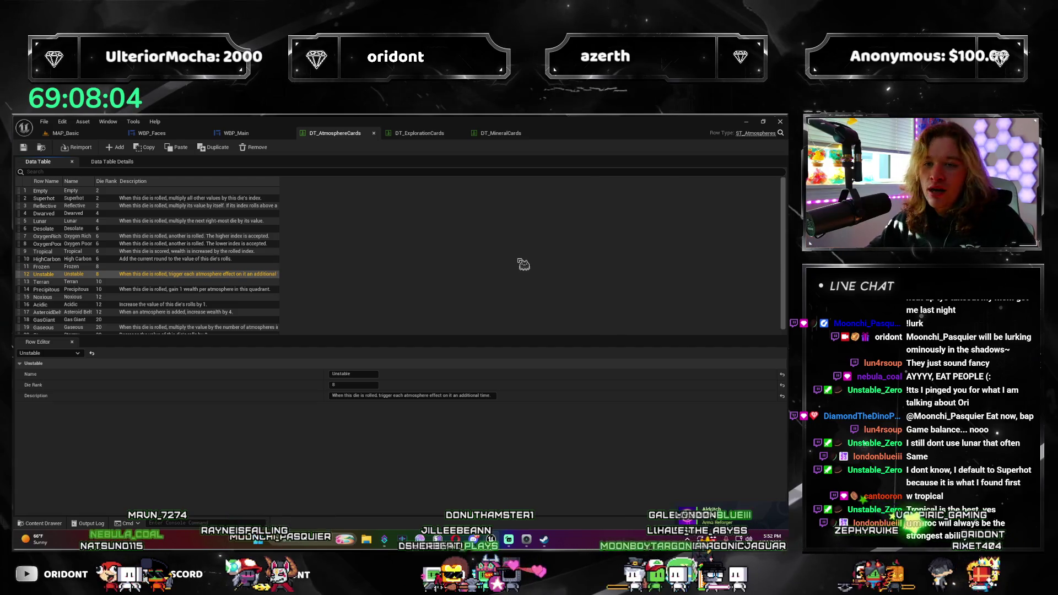
pyautogui.scroll(-1, 176, 271)
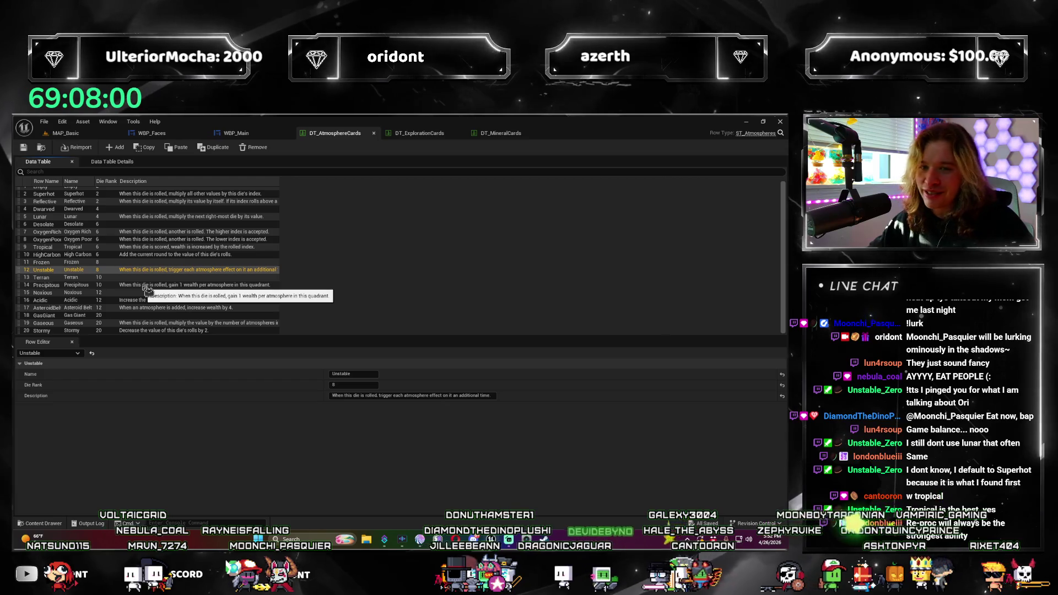
pyautogui.click(149, 285)
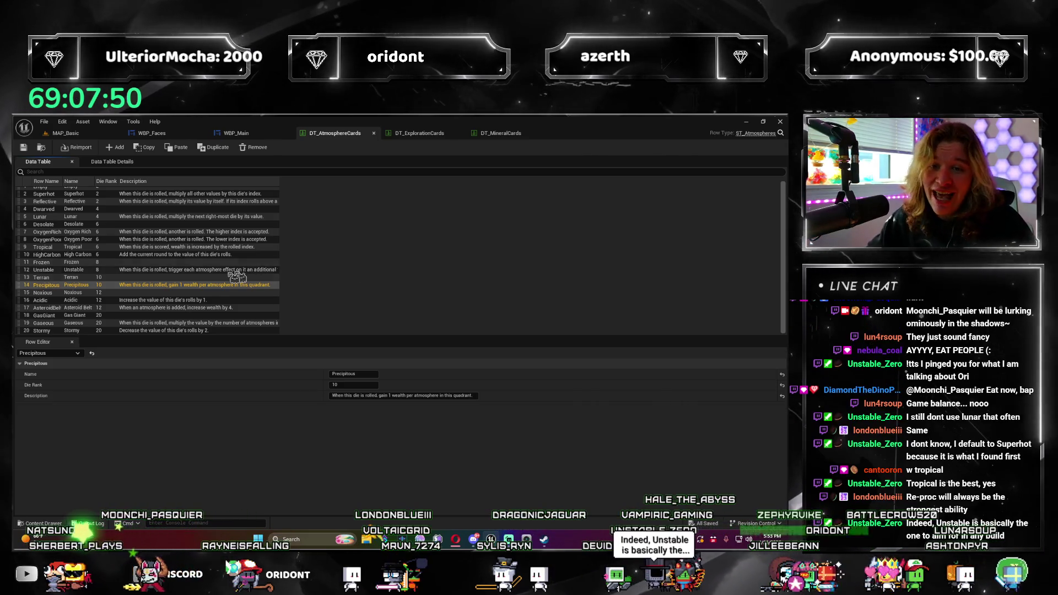
pyautogui.click(133, 278)
pyautogui.click(132, 285)
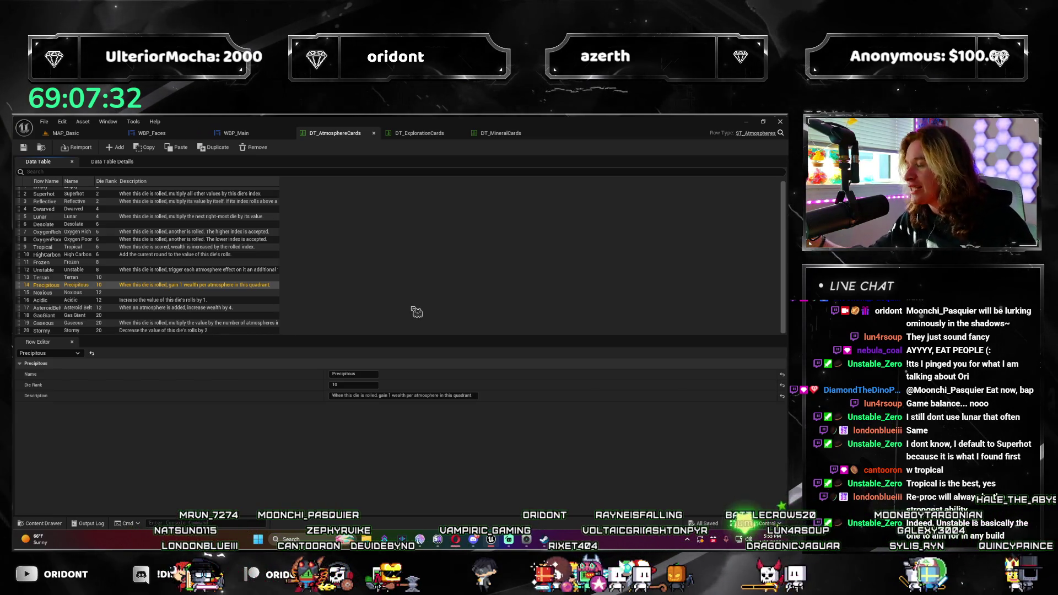
pyautogui.click(124, 322)
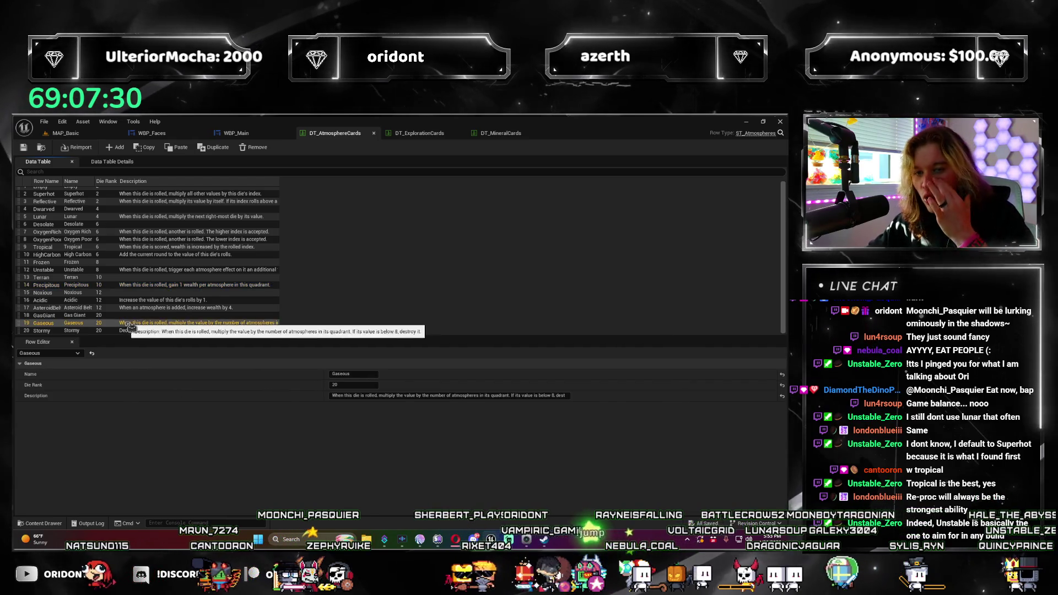
# Read the Precipitous, Acidic, AsteroidBelt, Gaseous and Stormy descriptions, then return to MAP_Basic
pyautogui.click(124, 284)
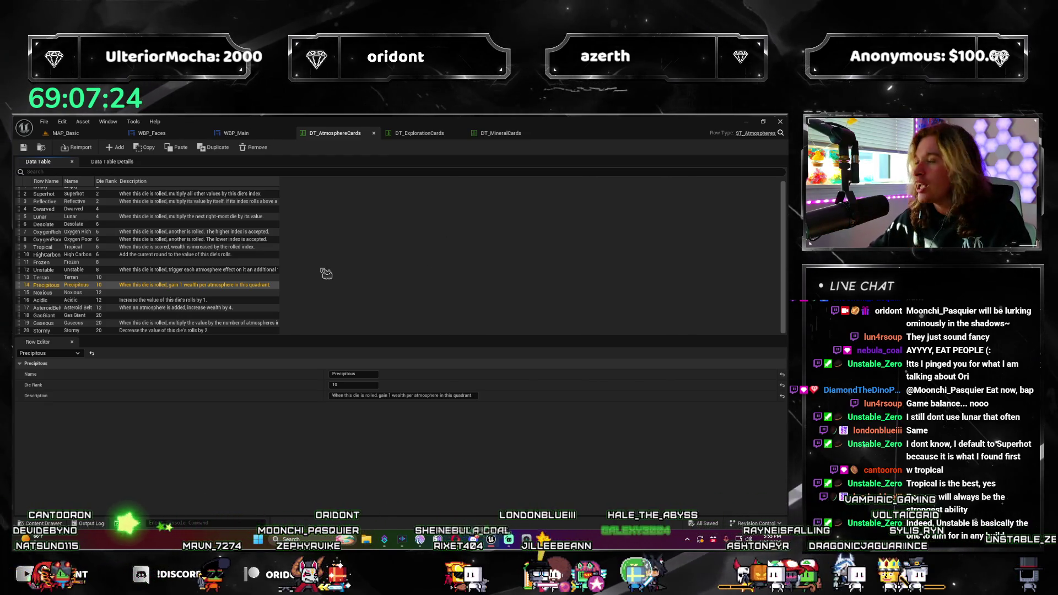
pyautogui.click(124, 300)
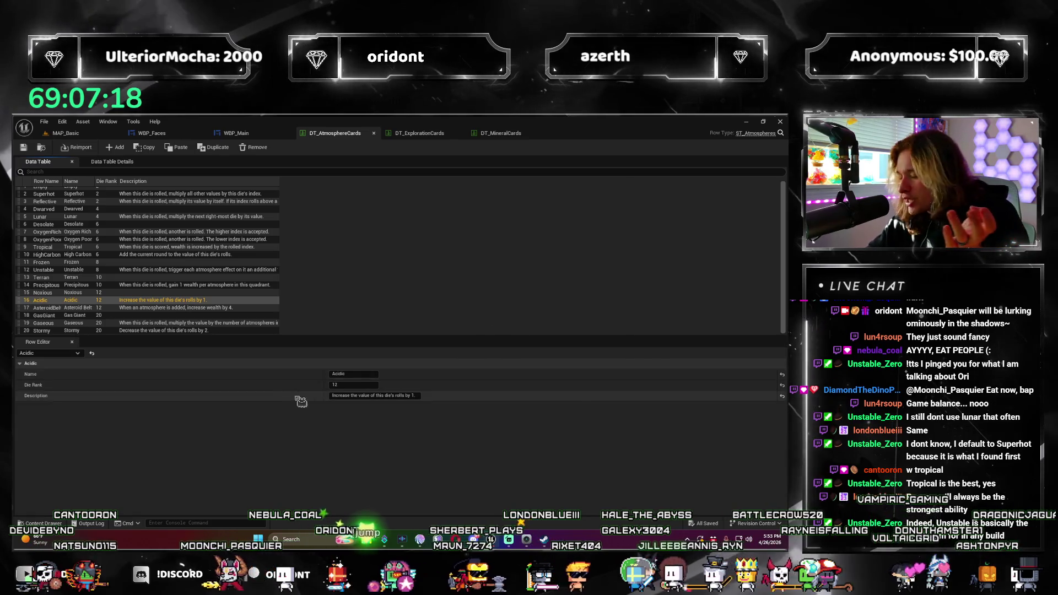
pyautogui.click(221, 308)
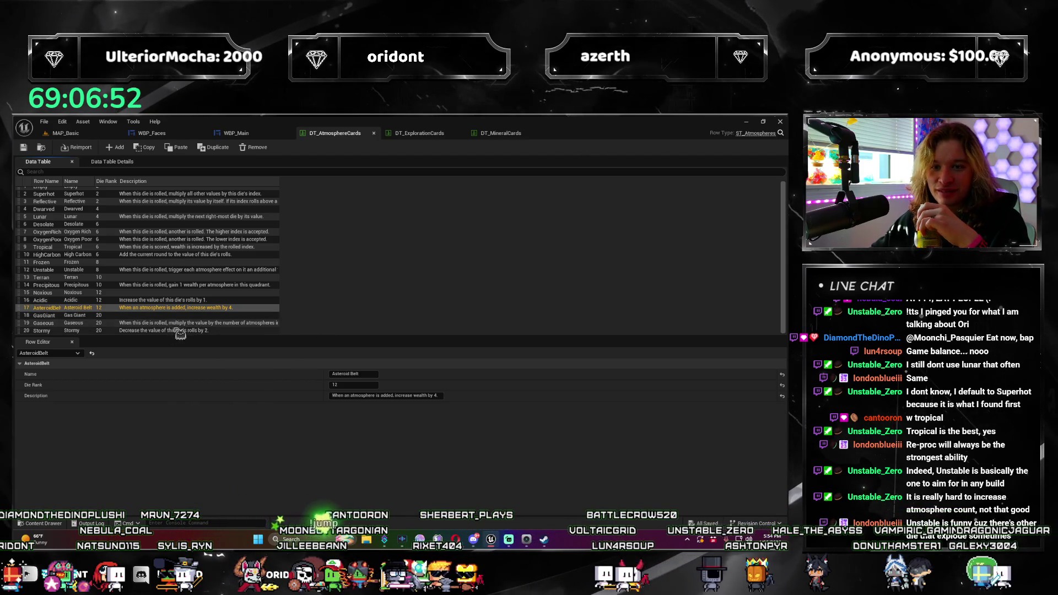
pyautogui.click(178, 324)
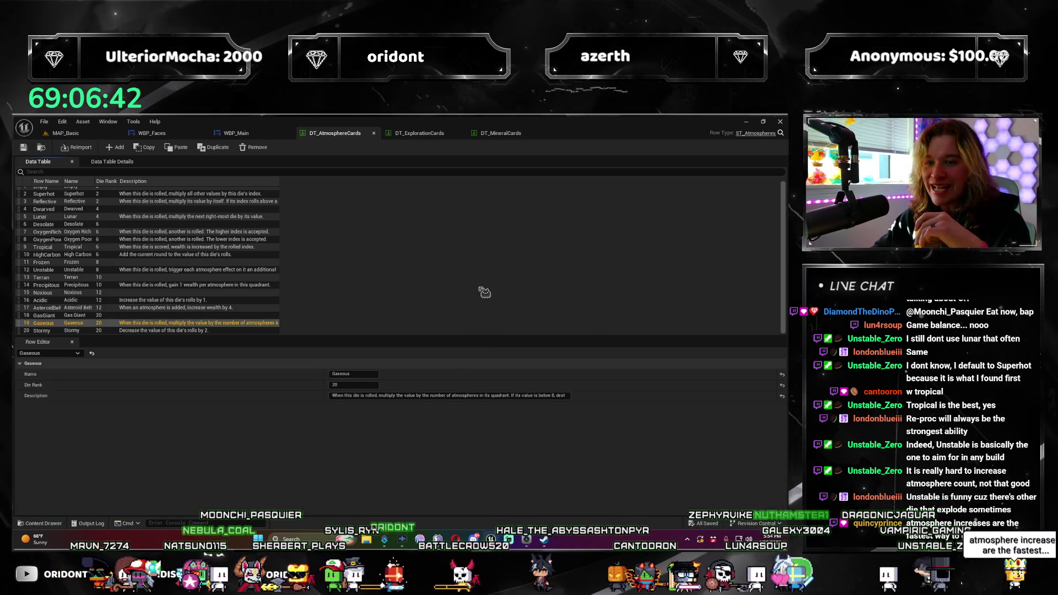
pyautogui.click(562, 396)
pyautogui.write('roy it.')
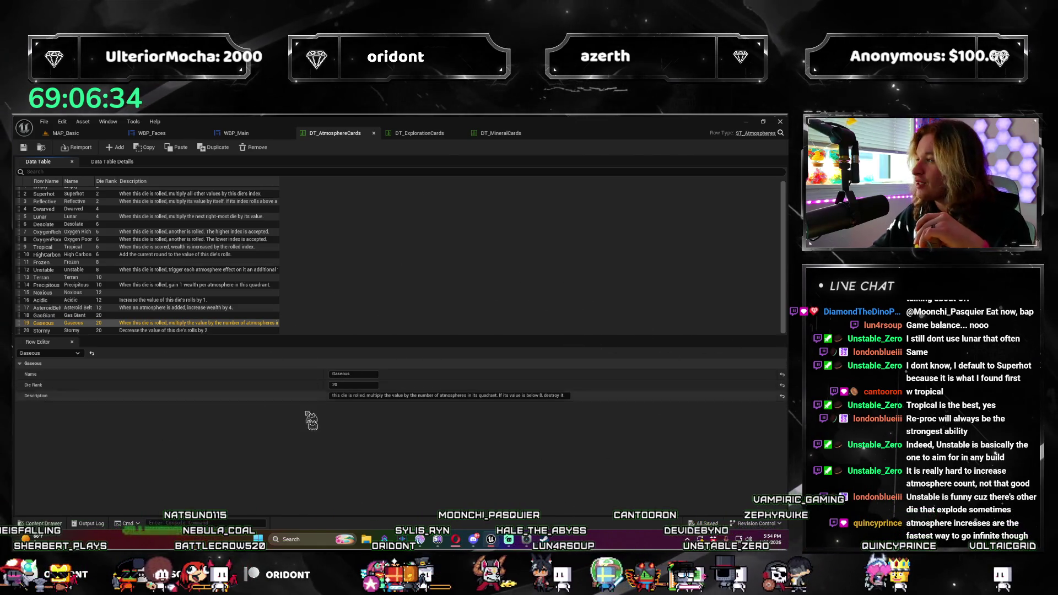
pyautogui.click(106, 330)
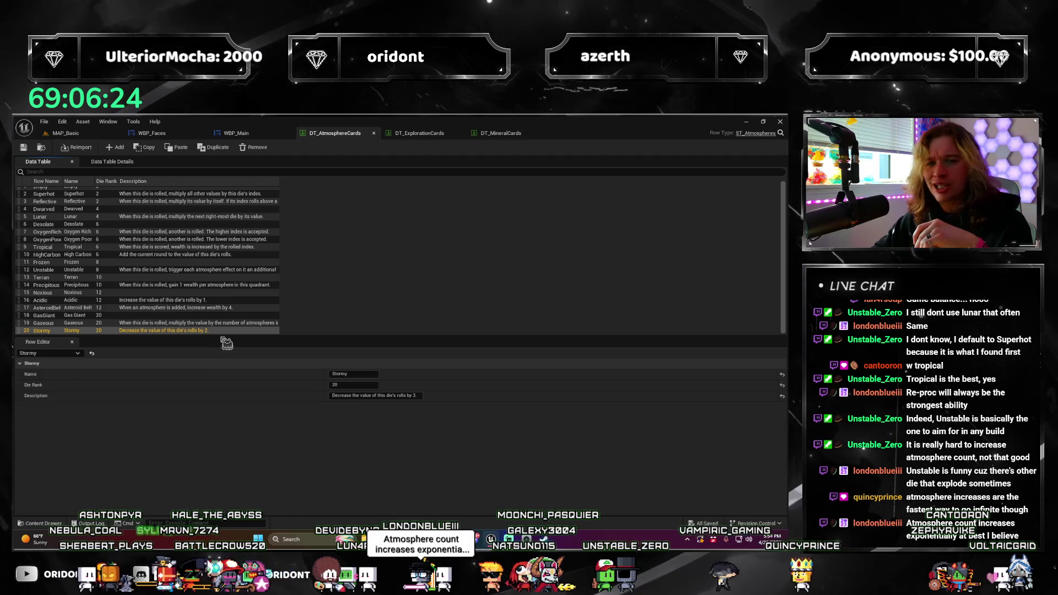
pyautogui.click(67, 133)
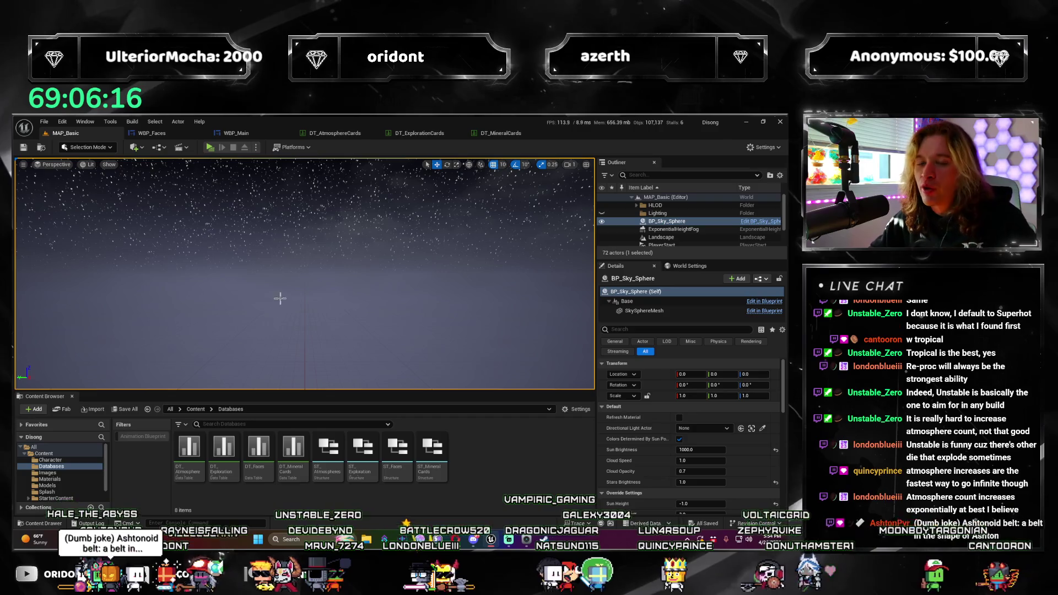
# Glance at WBP_Faces and the WBP_Main graph, then launch the Disong preview from MAP_Basic
pyautogui.click(153, 133)
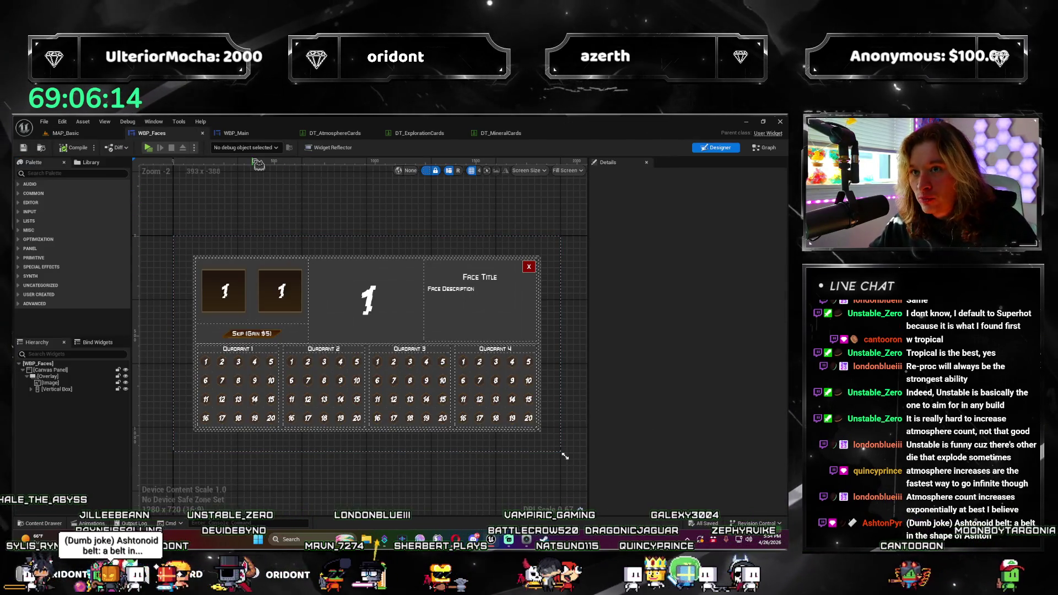
pyautogui.click(237, 133)
pyautogui.scroll(3, 504, 295)
pyautogui.scroll(-3, 505, 296)
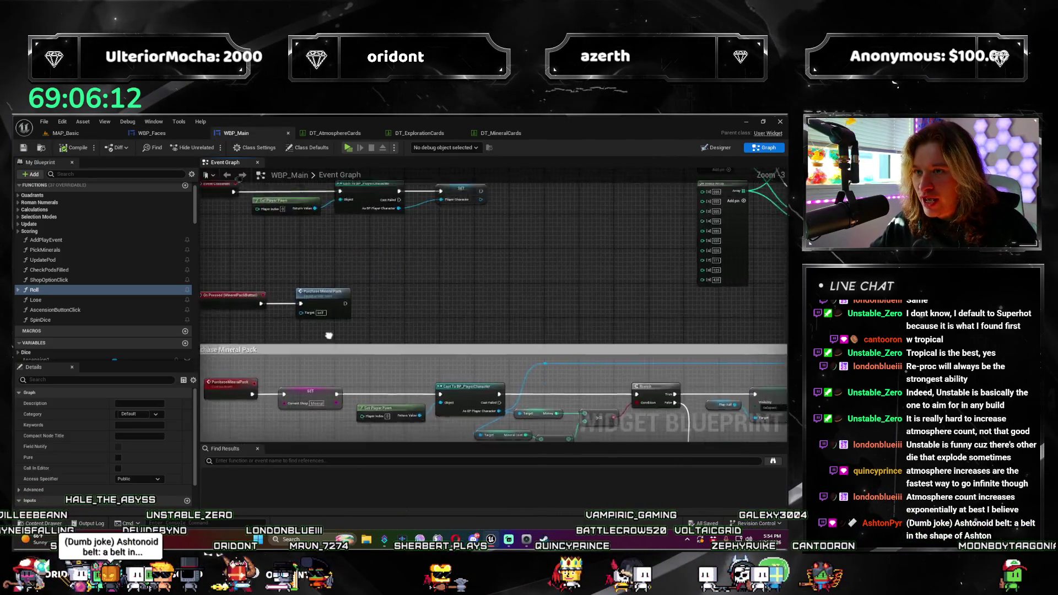
pyautogui.scroll(5, 504, 295)
pyautogui.scroll(2, 463, 322)
pyautogui.moveTo(570, 323)
pyautogui.mouseDown()
pyautogui.moveTo(547, 349)
pyautogui.moveTo(463, 364)
pyautogui.moveTo(447, 331)
pyautogui.mouseUp()
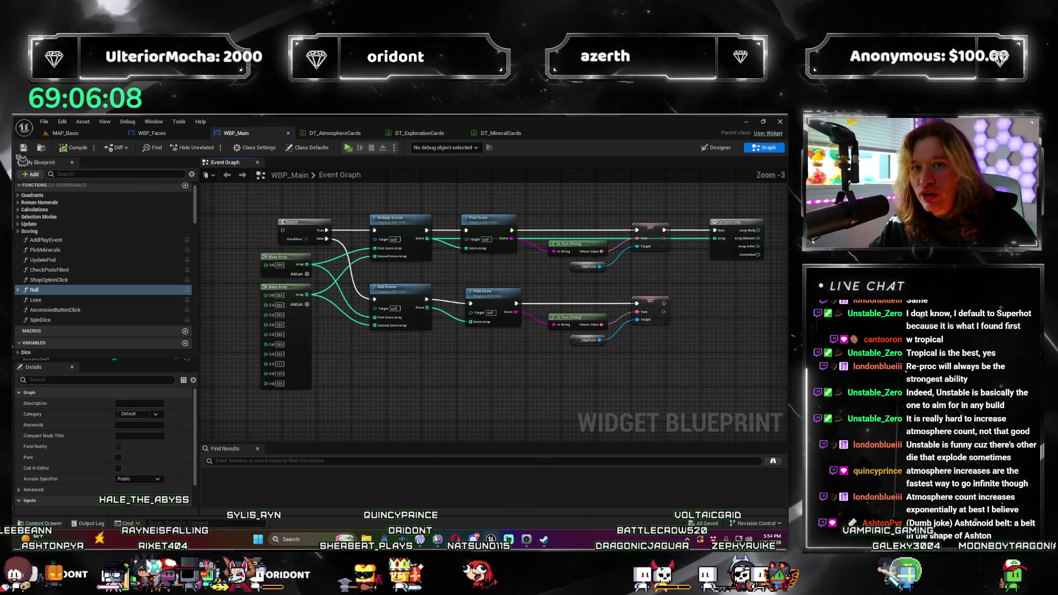
pyautogui.click(64, 133)
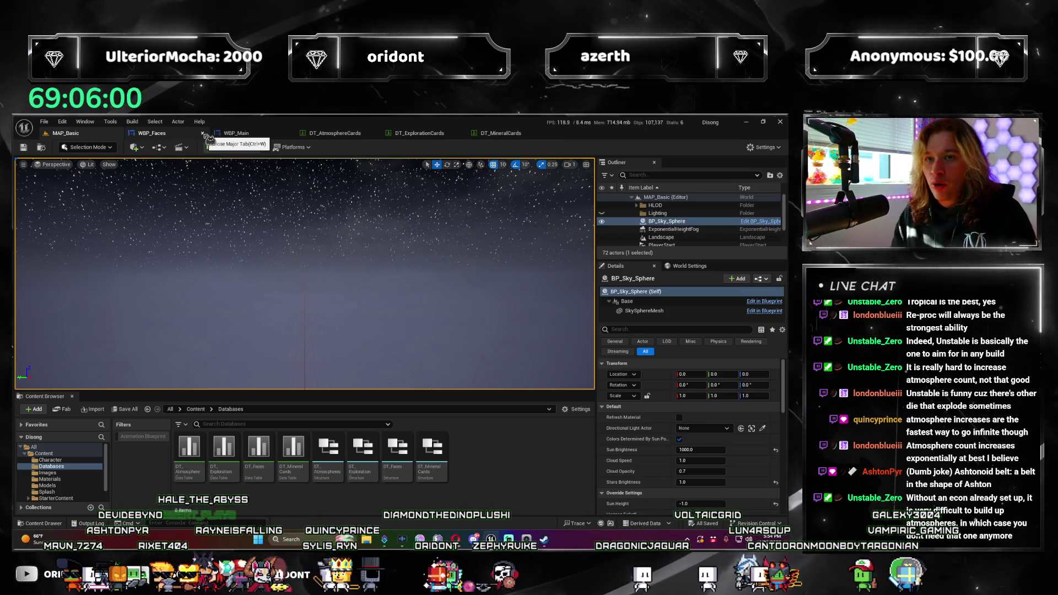
pyautogui.click(213, 150)
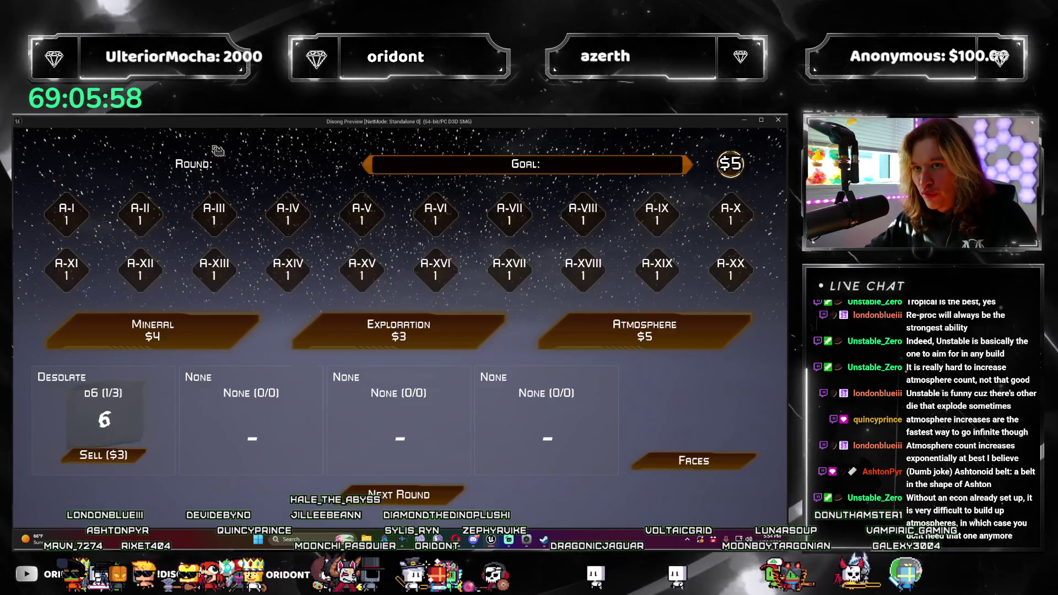
# Buy an Atmosphere, put a Gas Giant d20 in the fourth pod, roll round 1 and advance to round 2
pyautogui.click(645, 329)
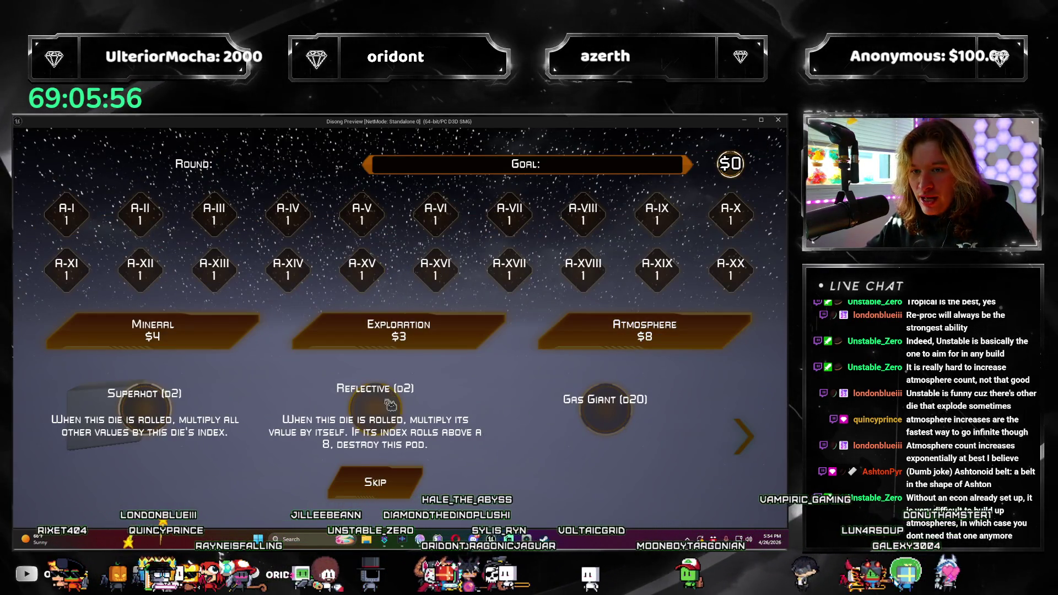
pyautogui.click(623, 420)
pyautogui.click(488, 439)
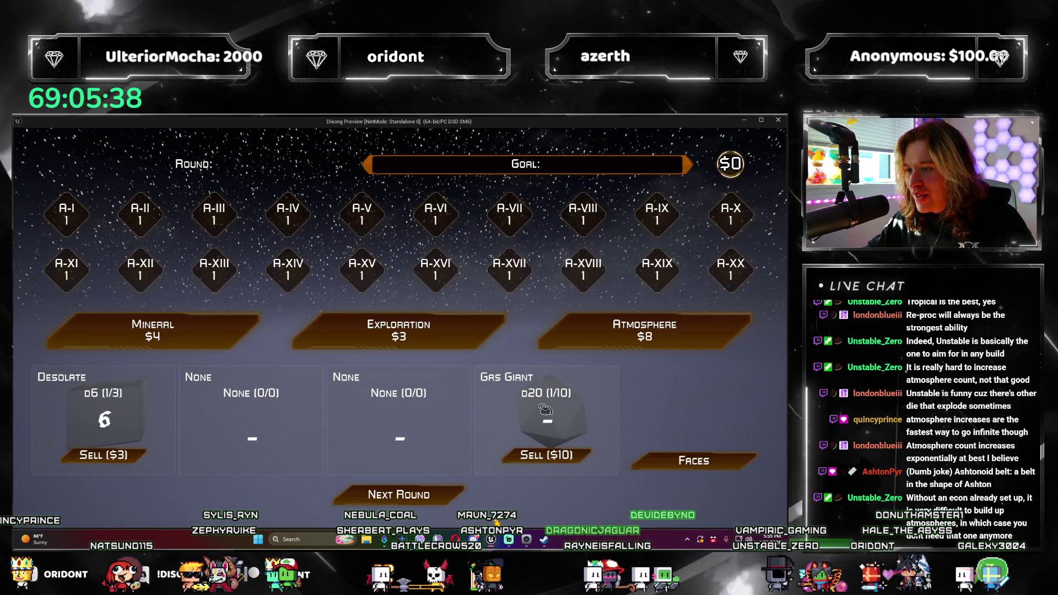
pyautogui.click(430, 495)
pyautogui.click(443, 497)
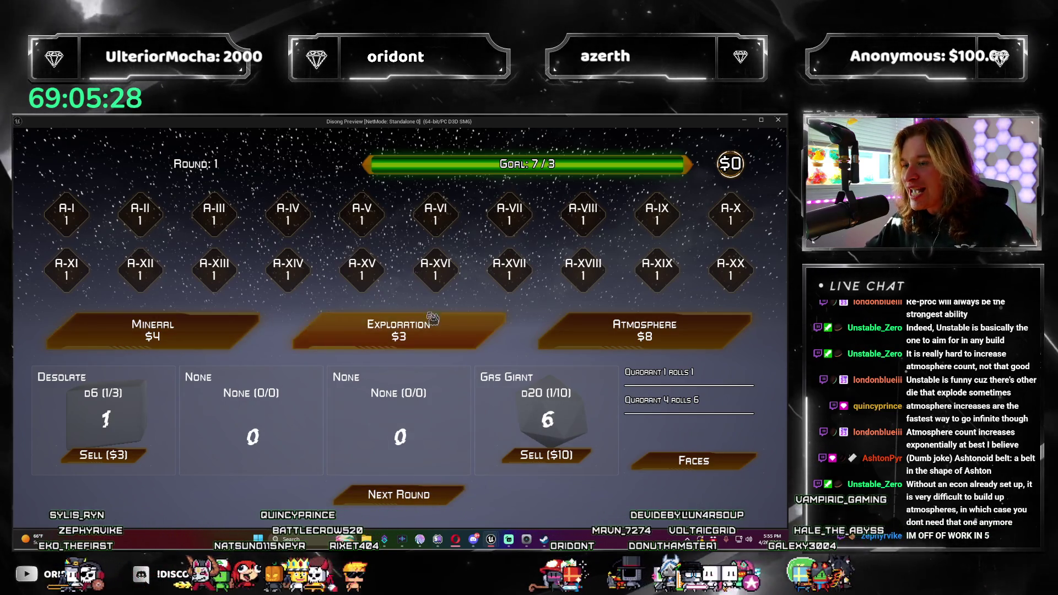
pyautogui.click(399, 495)
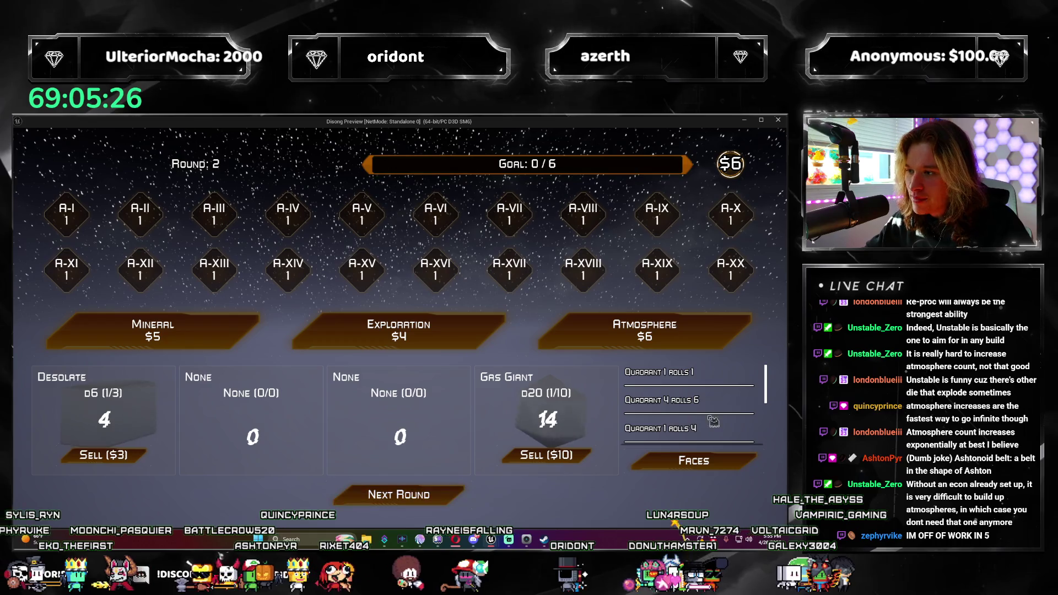
pyautogui.moveTo(767, 389); pyautogui.dragTo(760, 447)
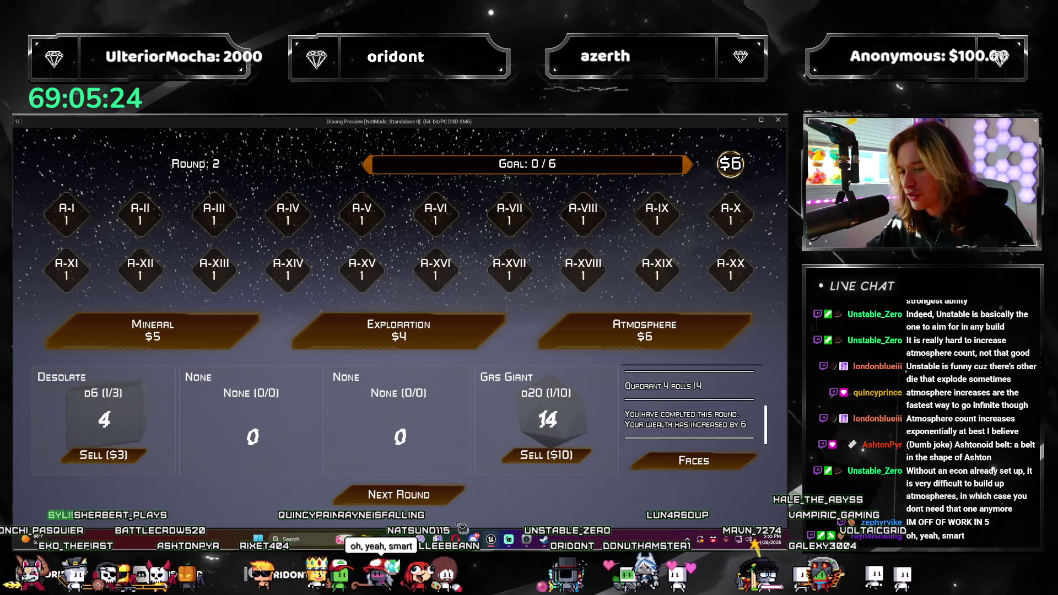
# Buy an Atmosphere for an Unstable d8, roll round 2 and advance to round 3
pyautogui.click(711, 328)
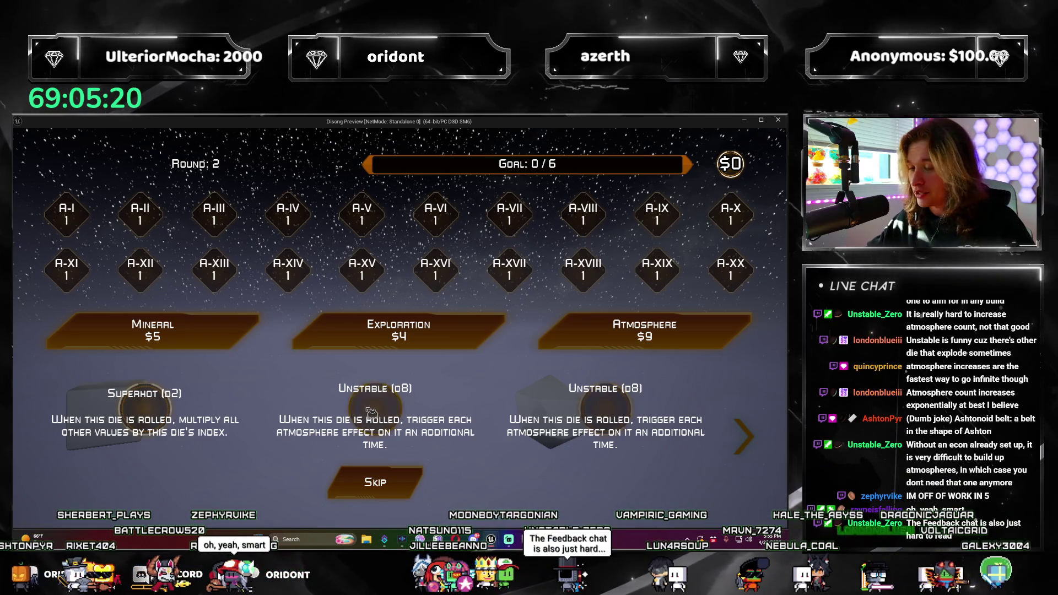
pyautogui.click(366, 428)
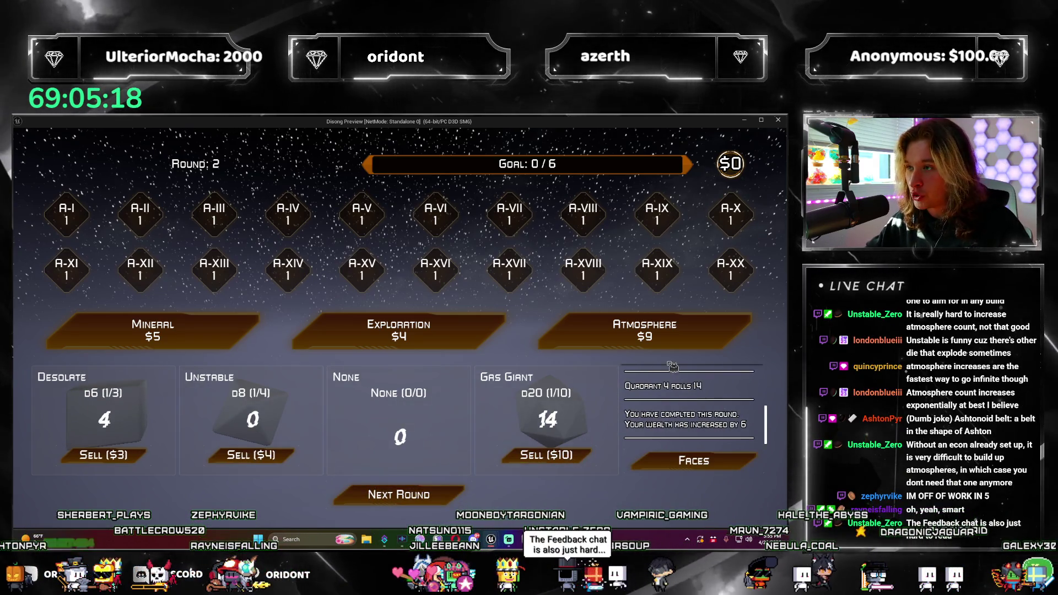
pyautogui.click(399, 494)
pyautogui.click(453, 499)
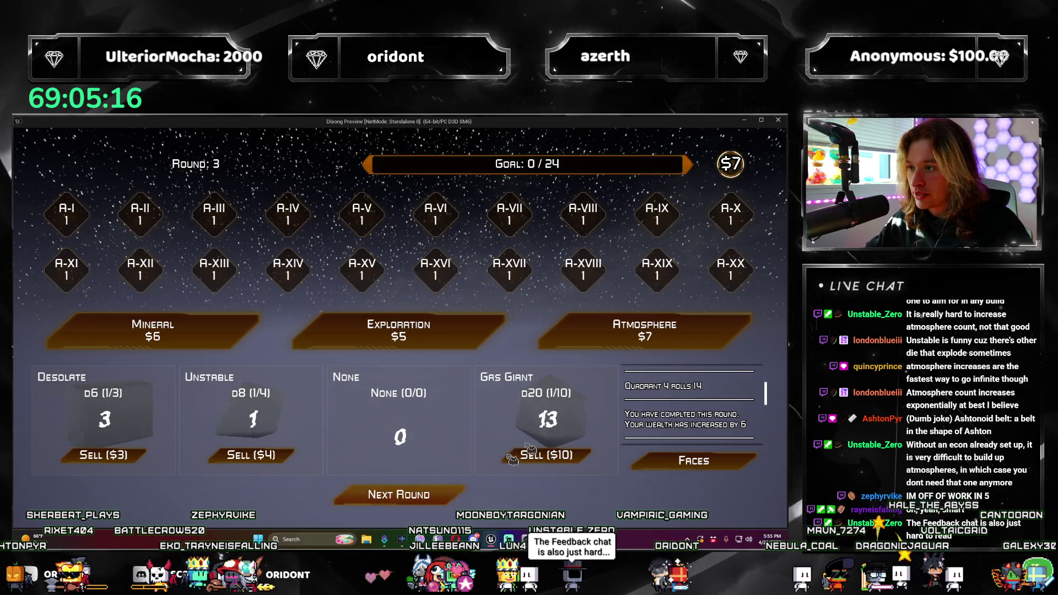
# Take a Superhot d2, roll round 3, choose a face reward, advance to round 4 and buy an Atmosphere
pyautogui.click(644, 331)
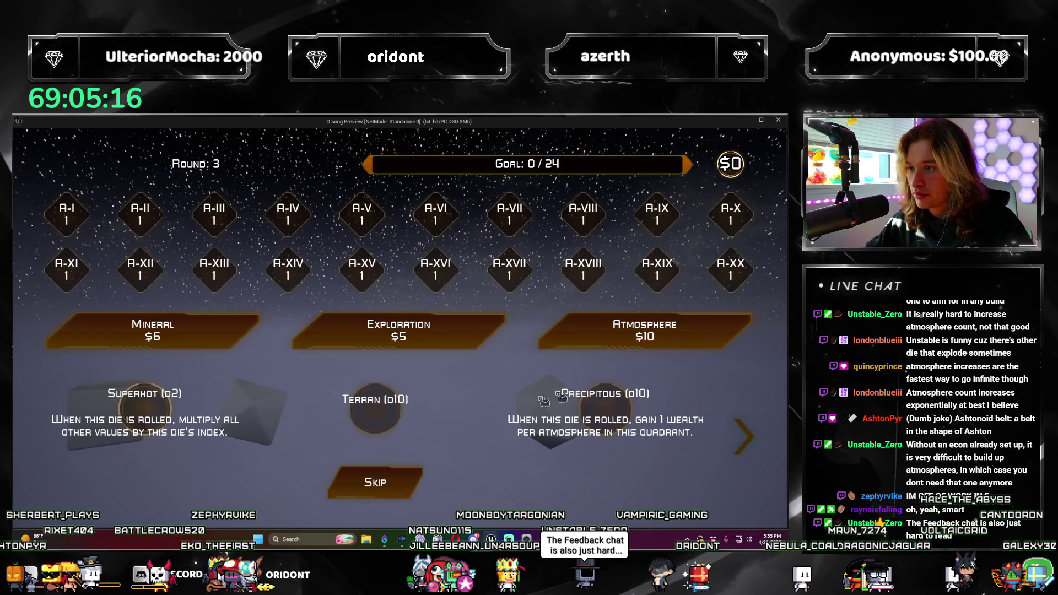
pyautogui.click(165, 411)
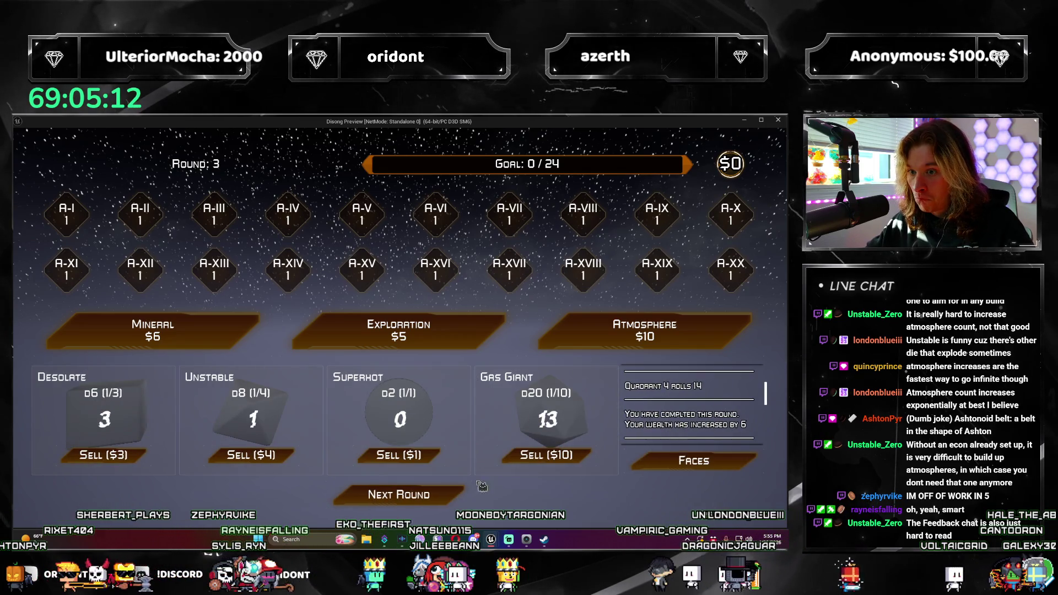
pyautogui.click(399, 494)
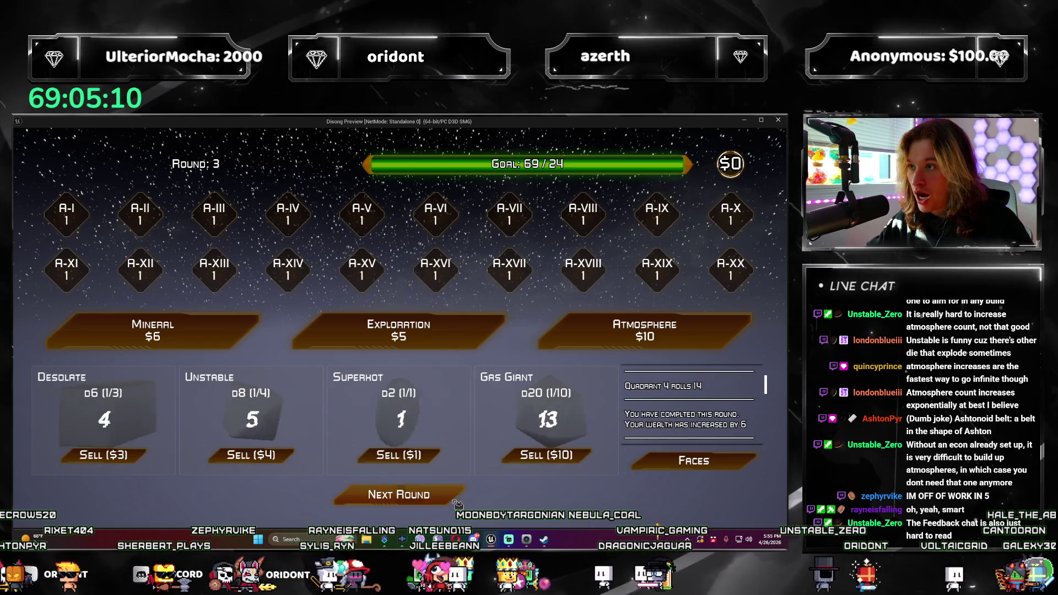
pyautogui.click(400, 494)
pyautogui.click(223, 231)
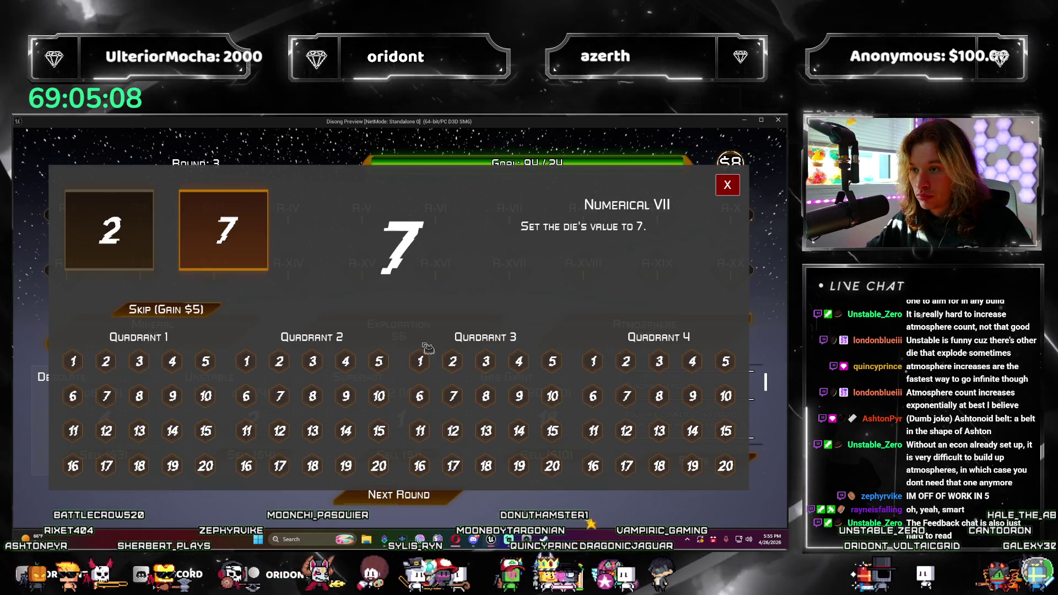
pyautogui.click(109, 230)
pyautogui.click(728, 185)
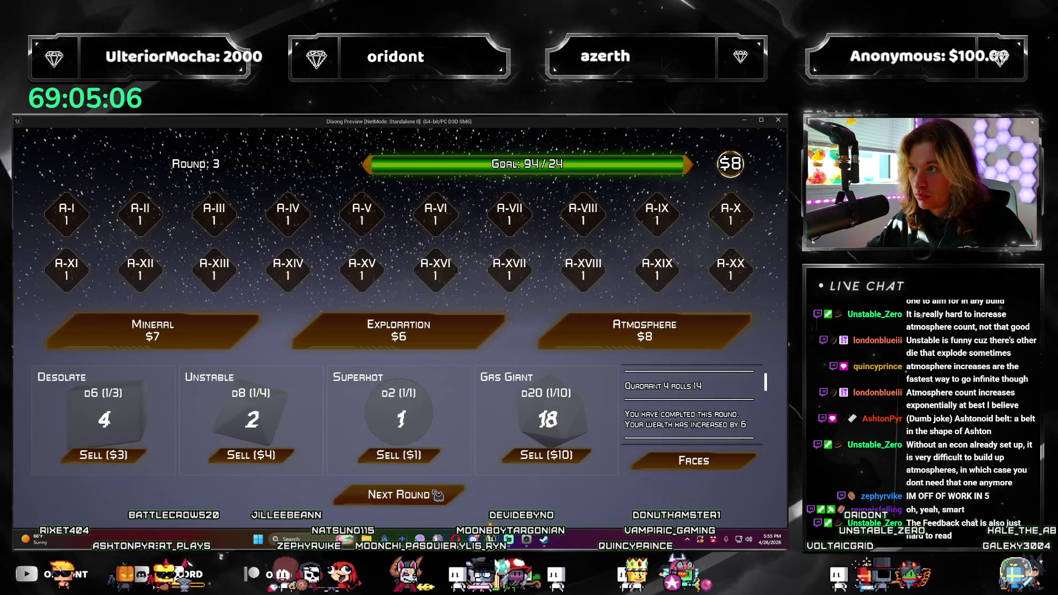
pyautogui.click(399, 495)
pyautogui.click(595, 335)
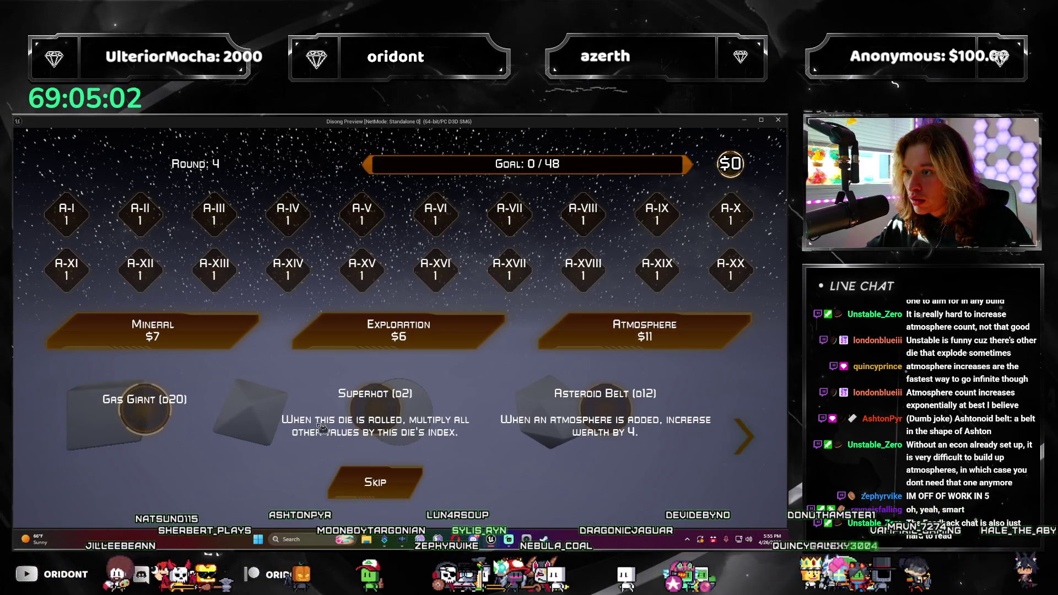
# Take the Asteroid Belt d12, buy an Exploration and use Controlled Cataclysm to destroy the Gas Giant
pyautogui.click(601, 414)
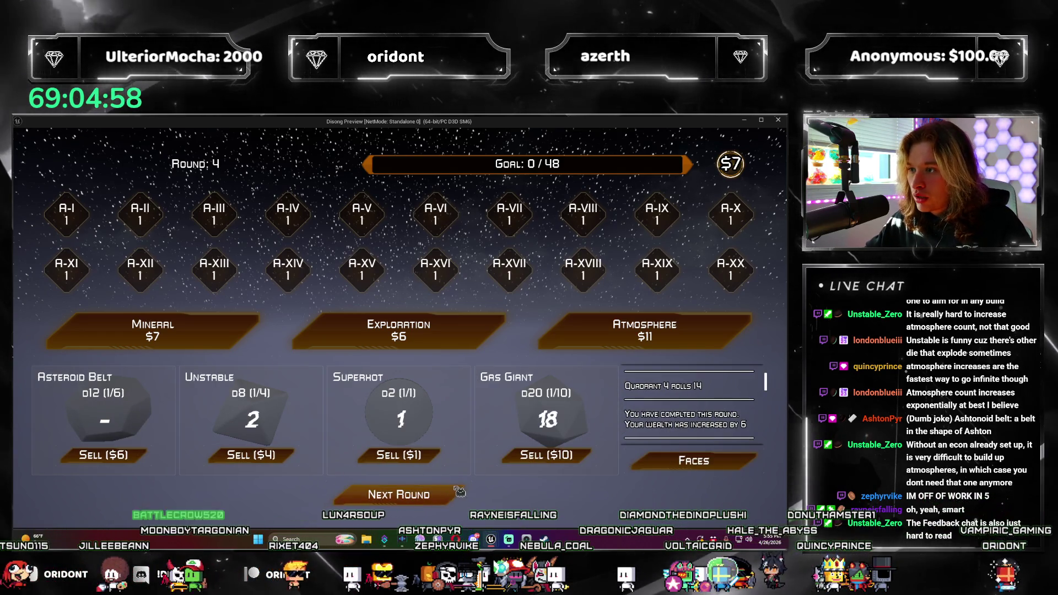
pyautogui.click(478, 329)
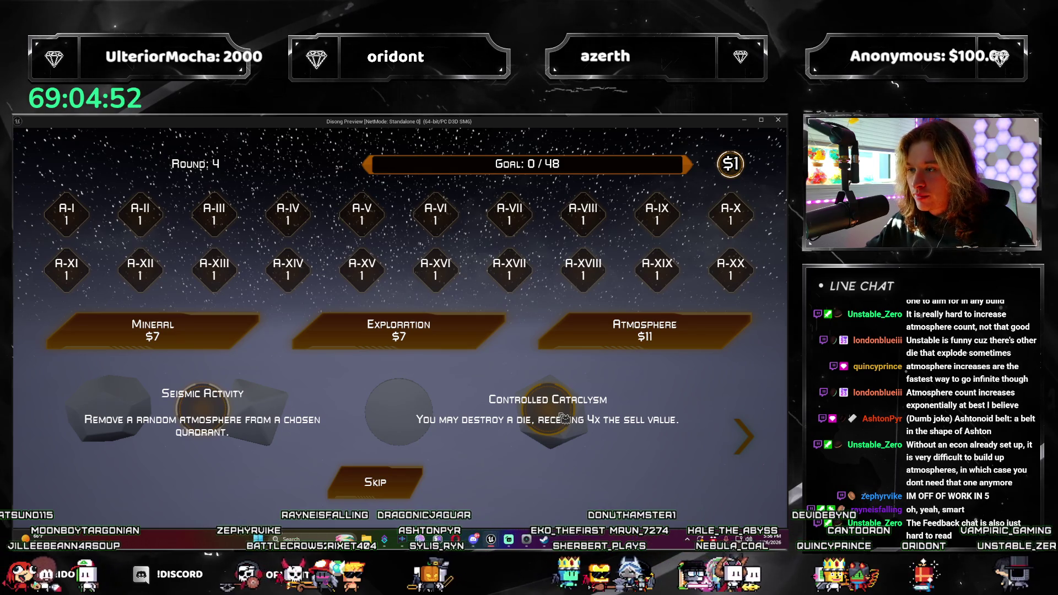
pyautogui.click(770, 457)
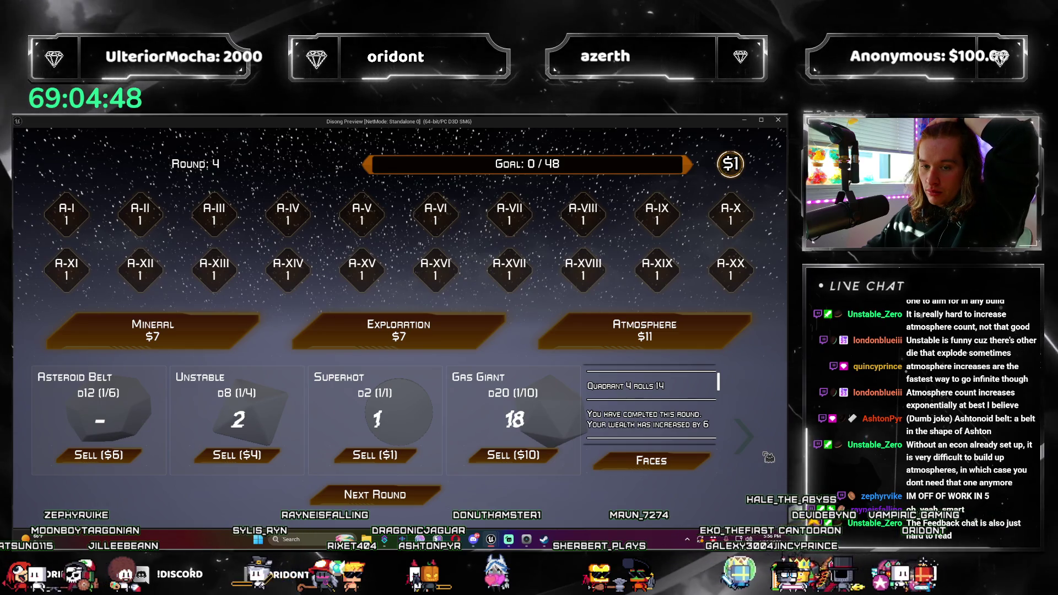
pyautogui.click(747, 437)
pyautogui.click(565, 414)
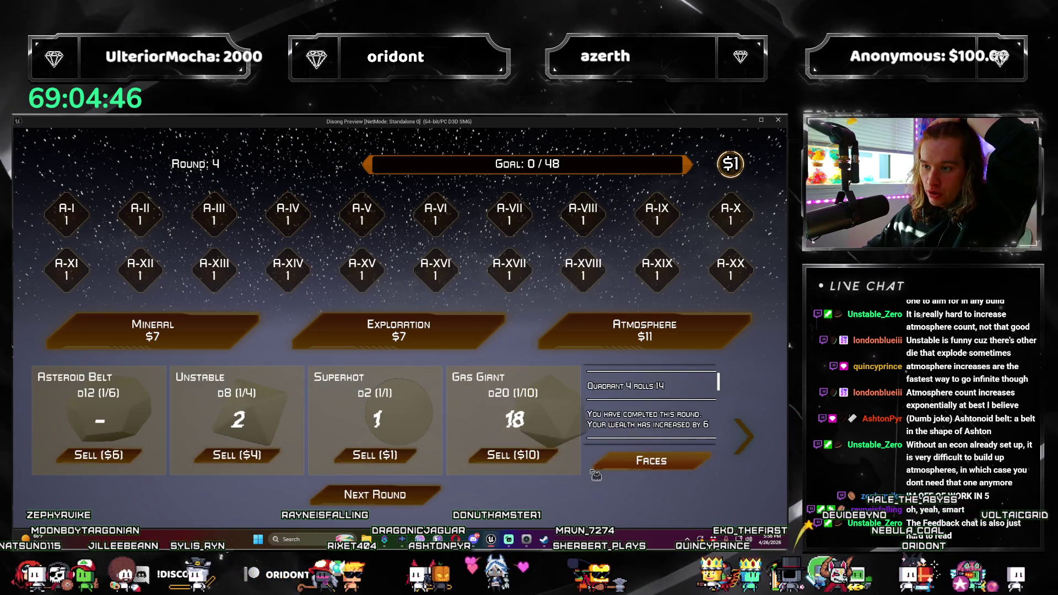
pyautogui.click(561, 412)
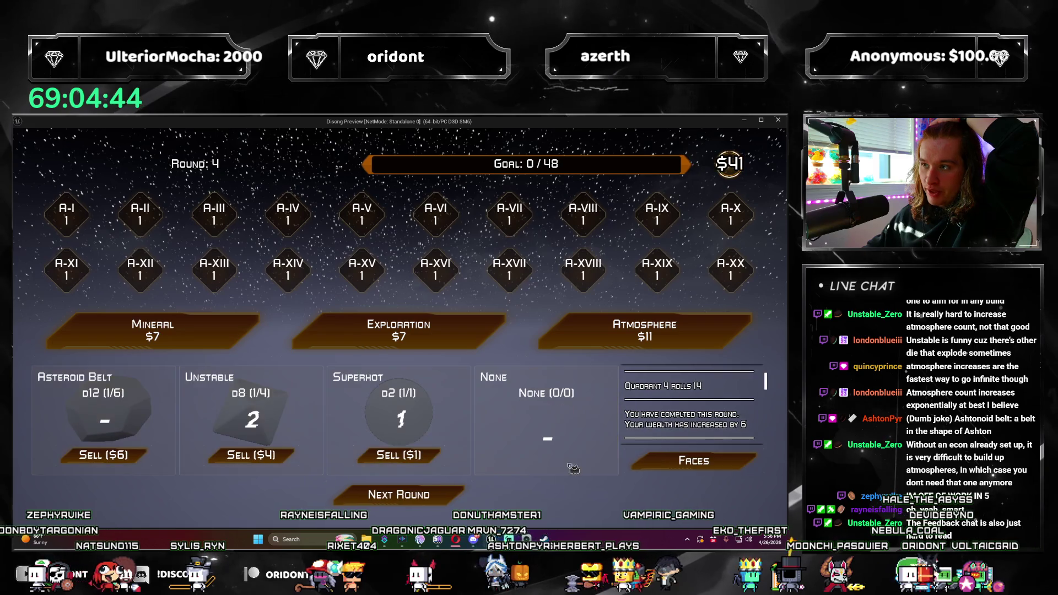
# Buy Atmospheres for a new Gas Giant d20 and a Lunar d4 swapped in for Superhot
pyautogui.click(629, 330)
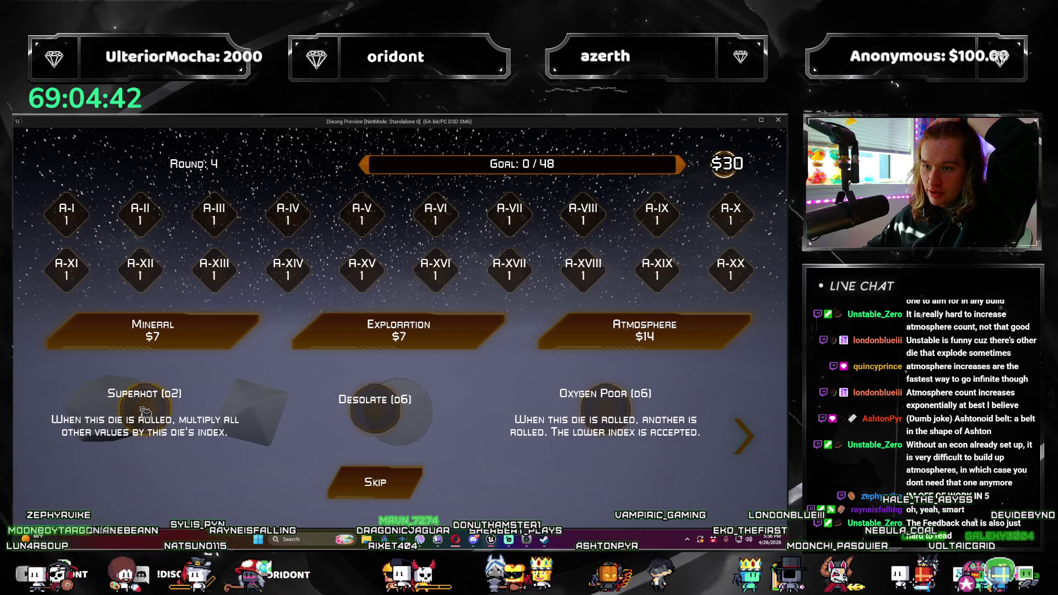
pyautogui.click(397, 483)
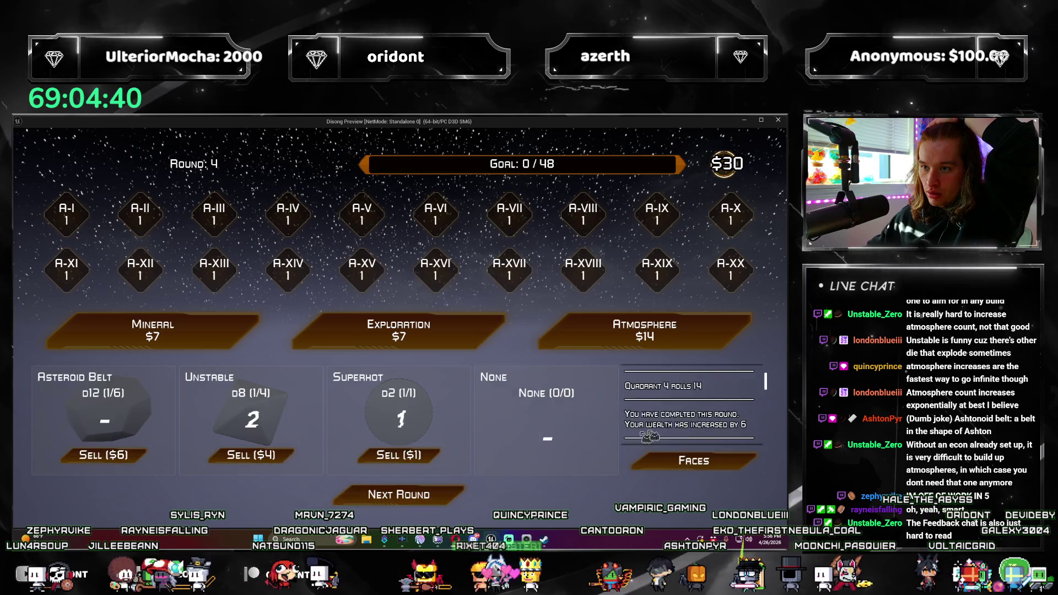
pyautogui.click(645, 329)
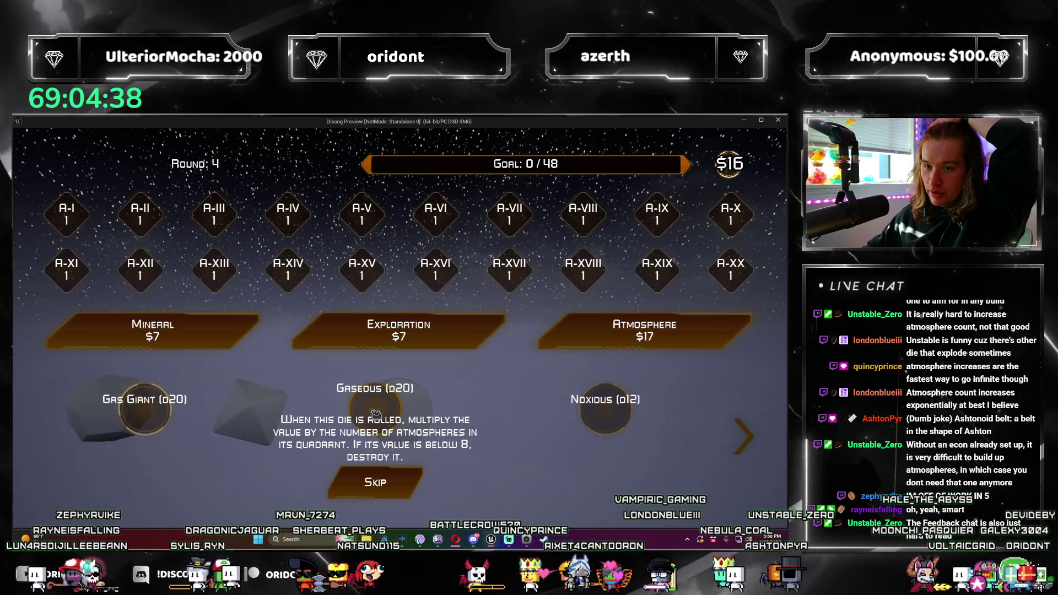
pyautogui.click(144, 413)
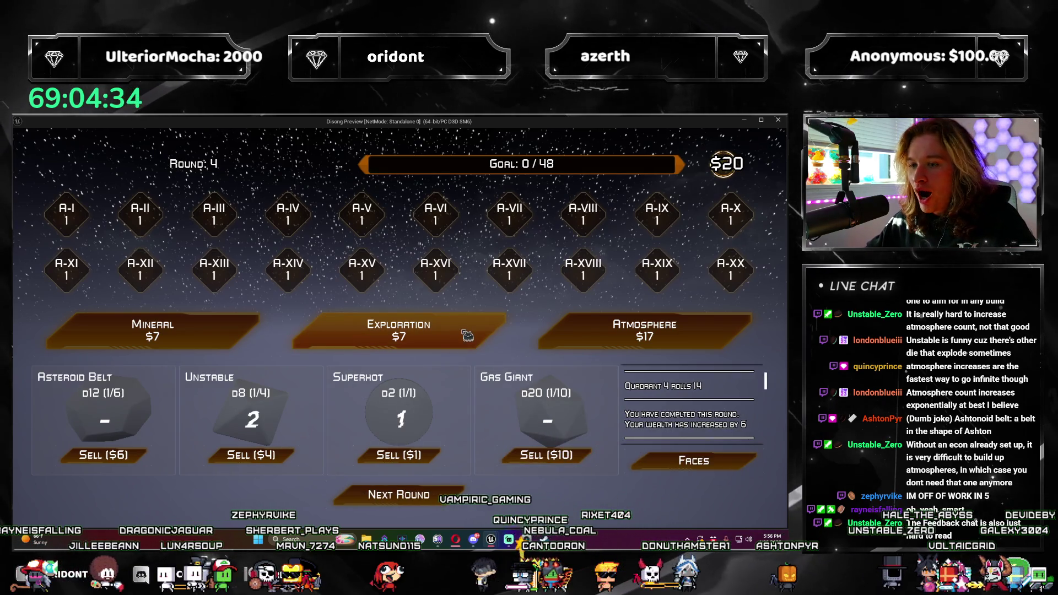
pyautogui.click(576, 335)
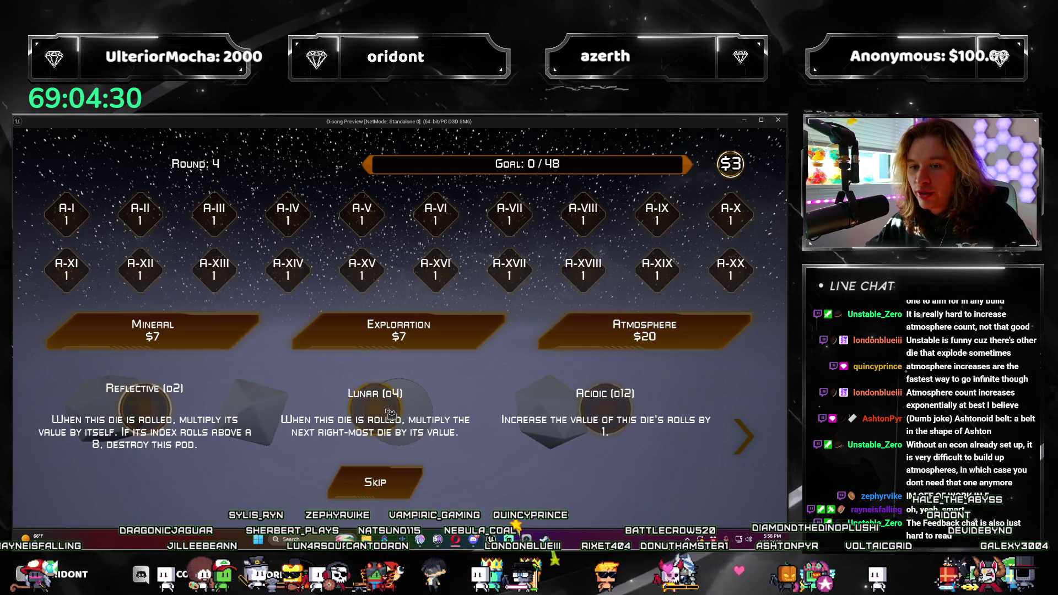
pyautogui.click(375, 482)
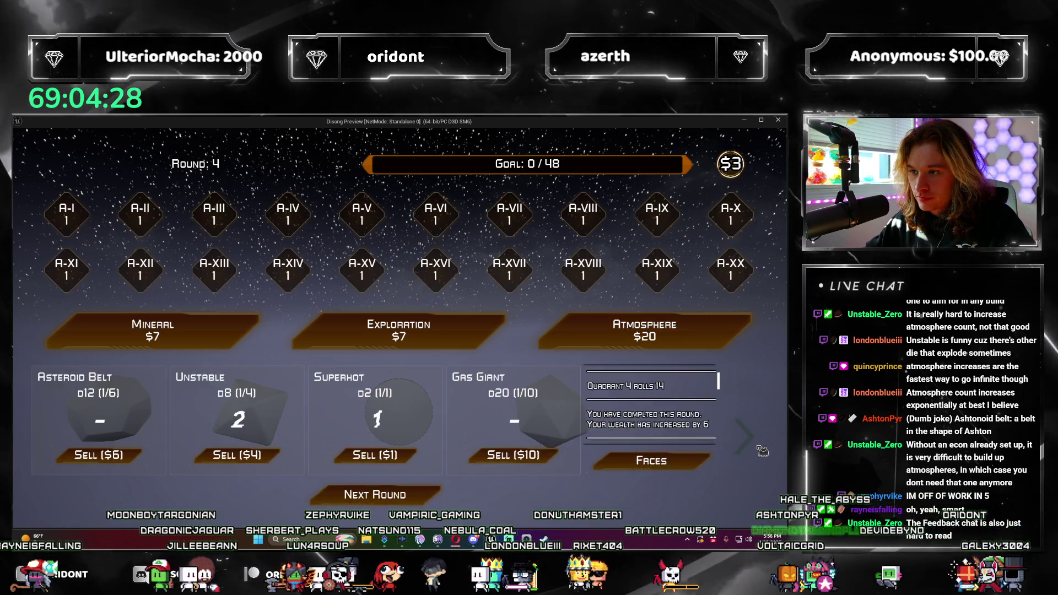
pyautogui.click(761, 450)
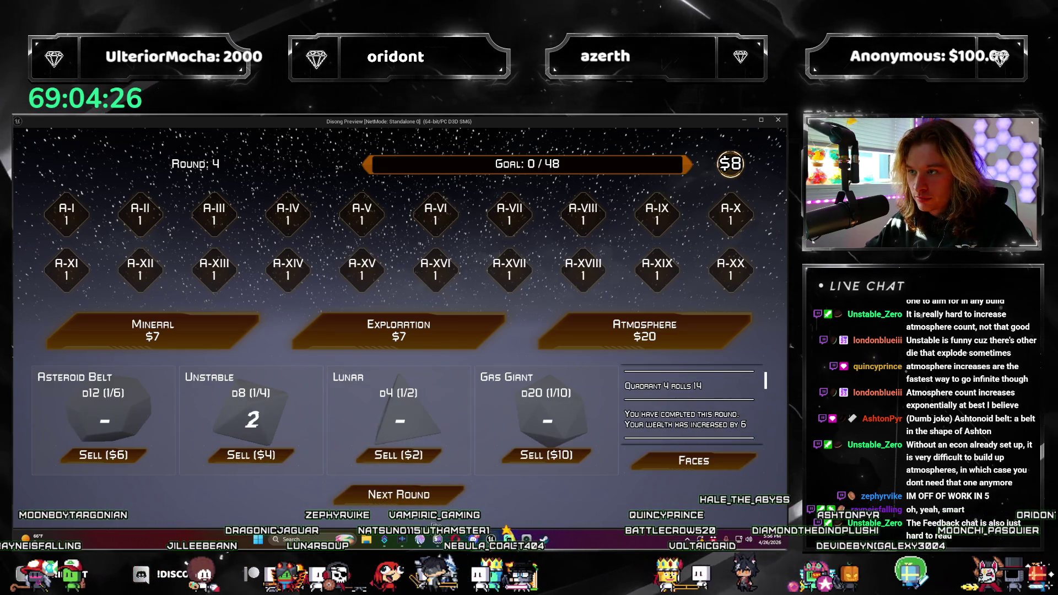
# Buy an Exploration, take Harvesting Fleet to raise all Ascensions, and roll round 4
pyautogui.click(399, 331)
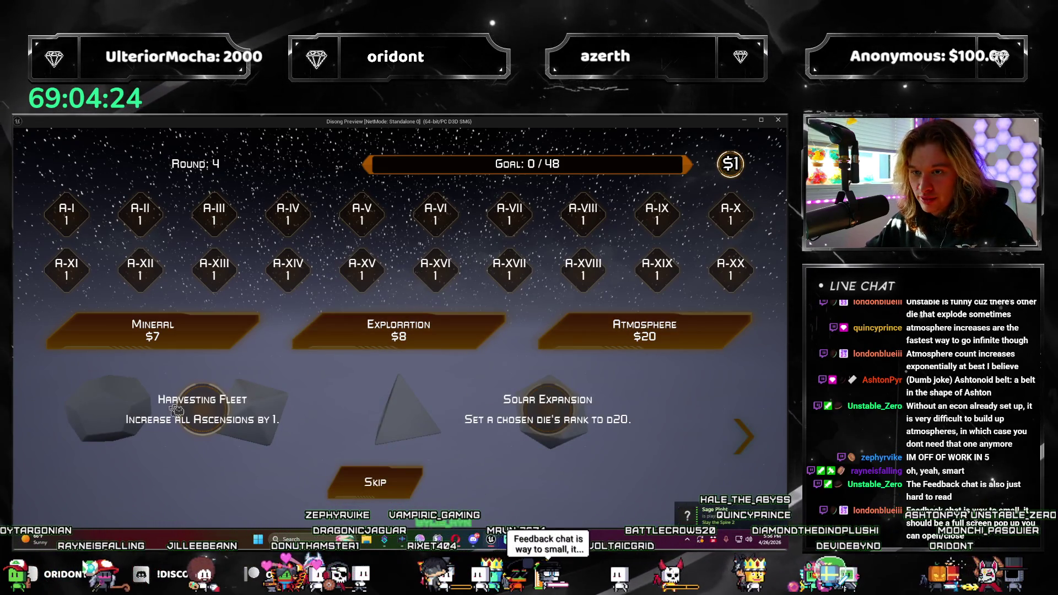
pyautogui.click(213, 414)
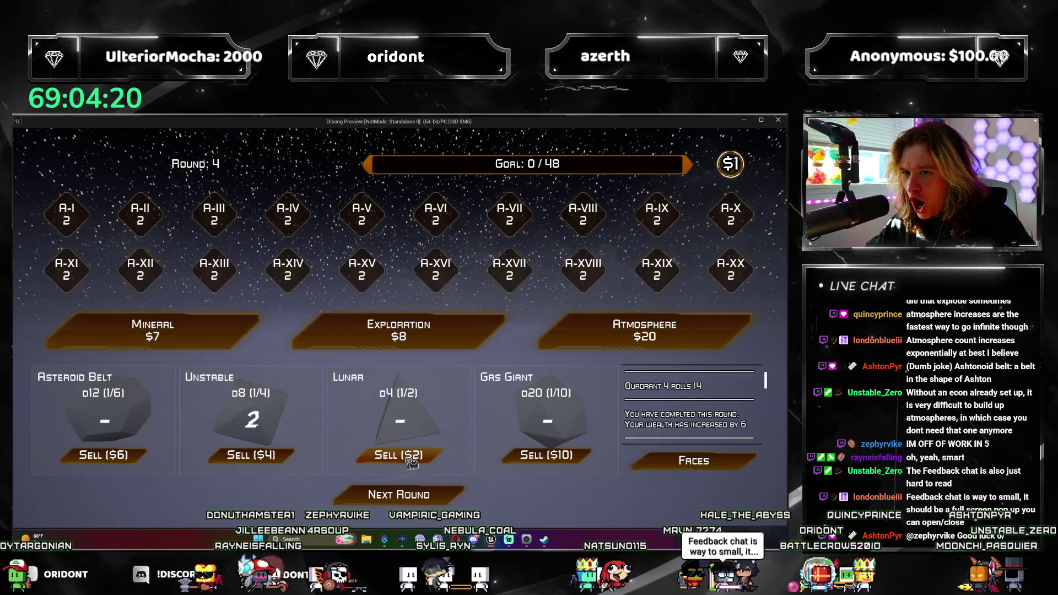
pyautogui.click(447, 501)
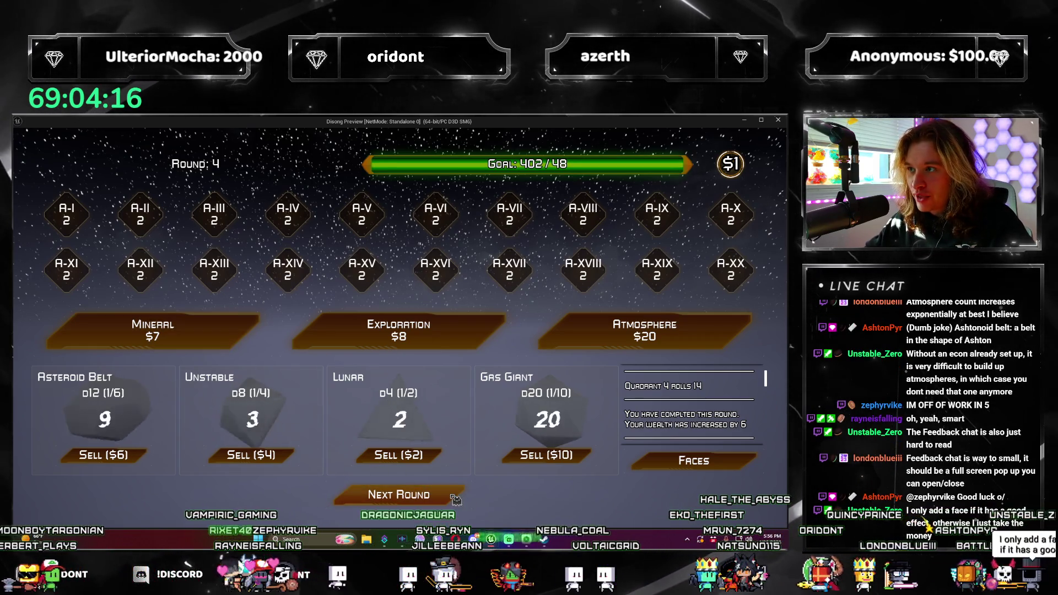
# Advance to round 5, pass on the offered dice, score the roll and move to round 6
pyautogui.click(455, 499)
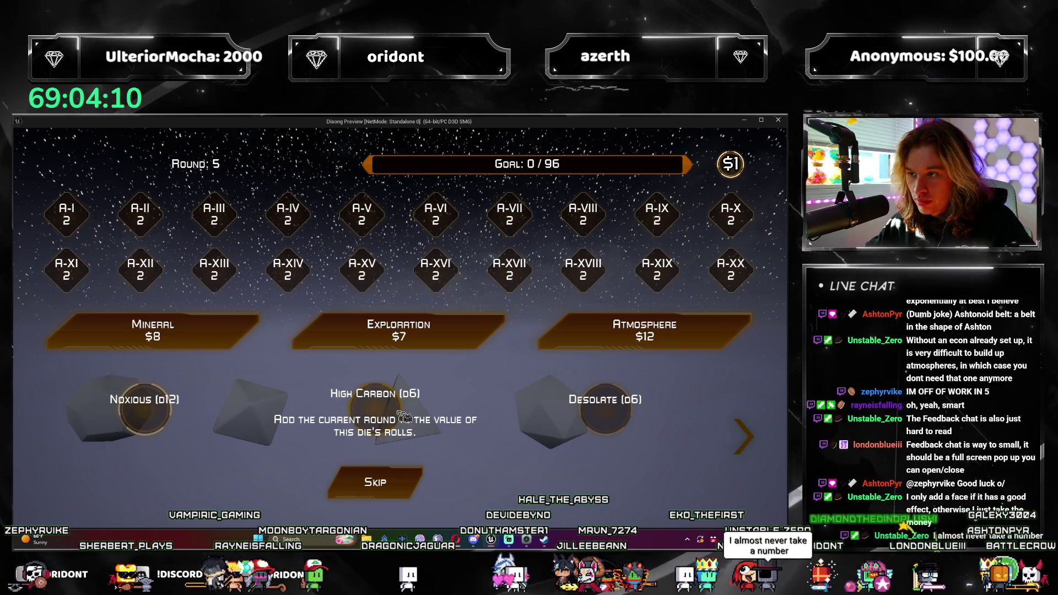
pyautogui.click(375, 482)
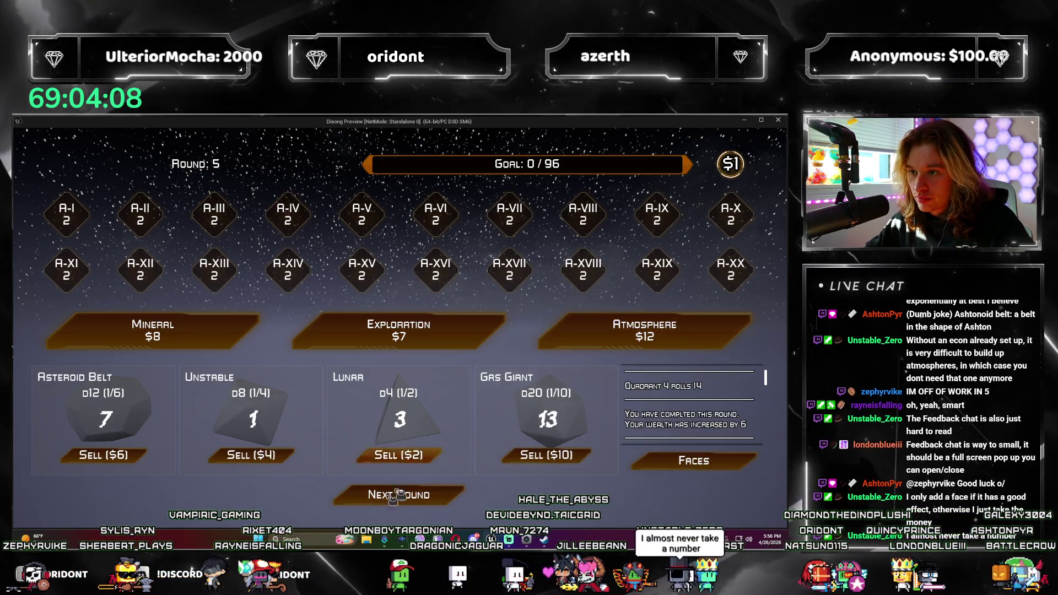
pyautogui.click(449, 492)
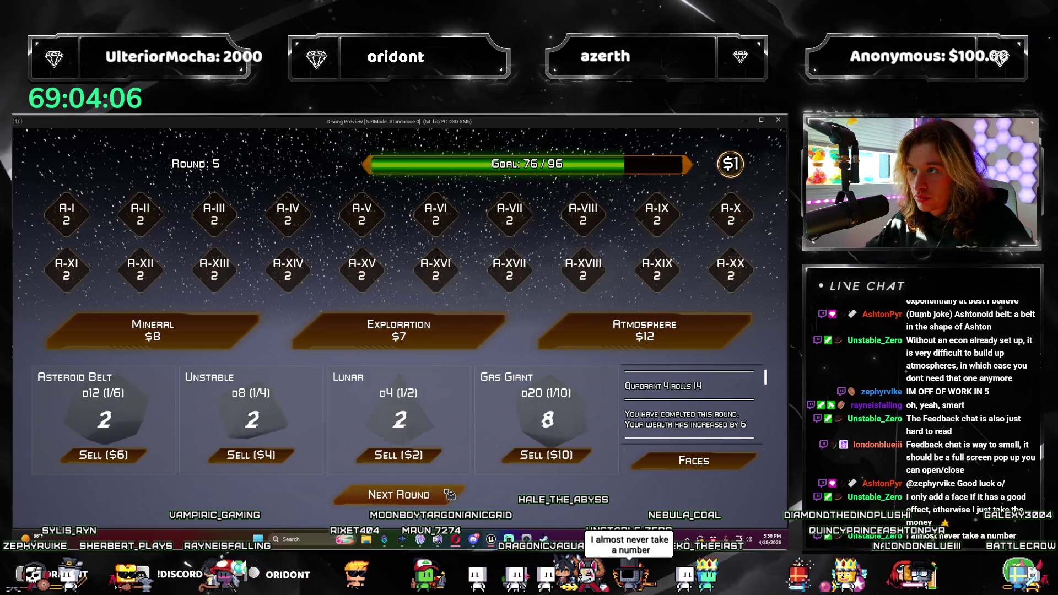
pyautogui.click(449, 494)
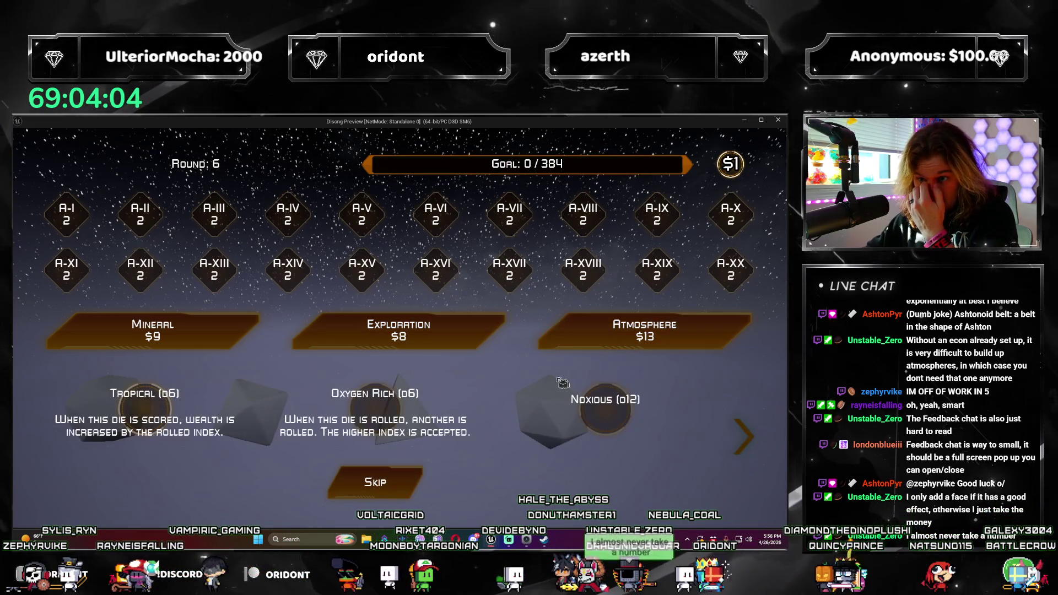
# Place a Tropical die in the first quadrant, skip the Exploration cards, and roll until the face reward appears
pyautogui.click(171, 412)
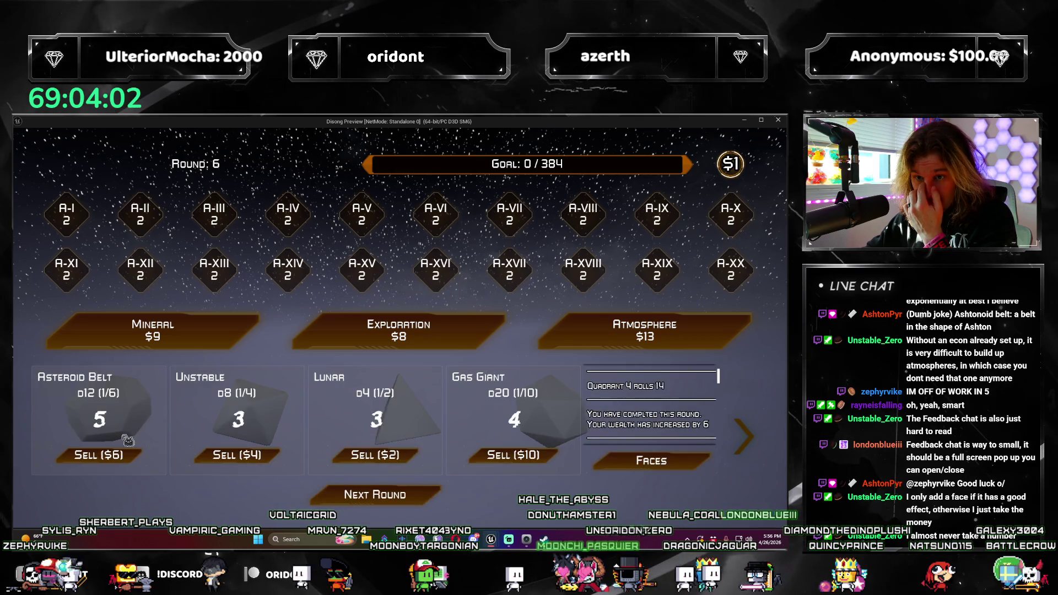
pyautogui.click(131, 454)
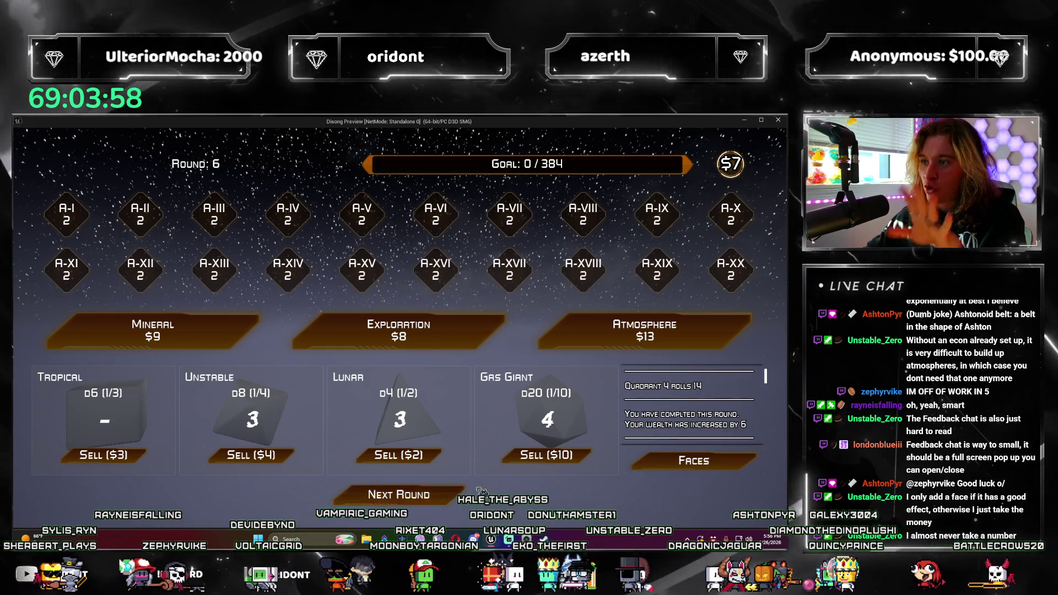
pyautogui.click(430, 497)
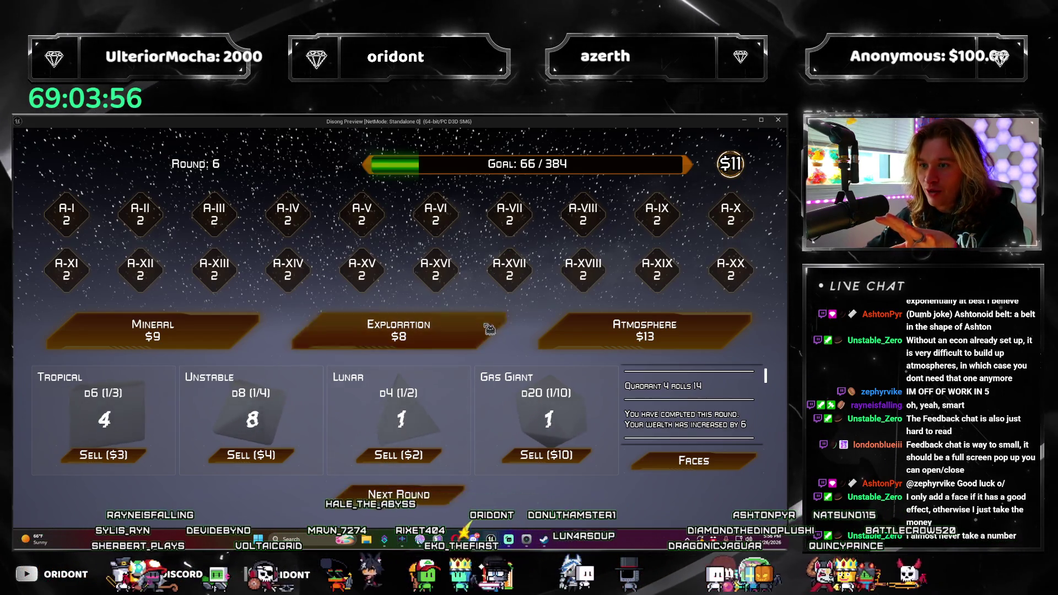
pyautogui.click(399, 494)
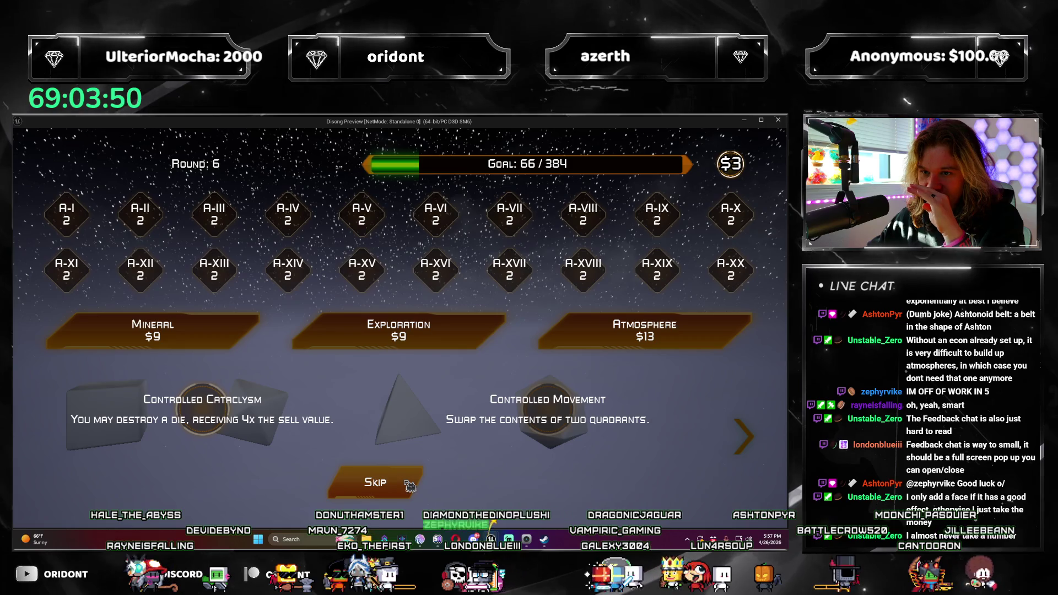
pyautogui.click(409, 486)
pyautogui.click(430, 496)
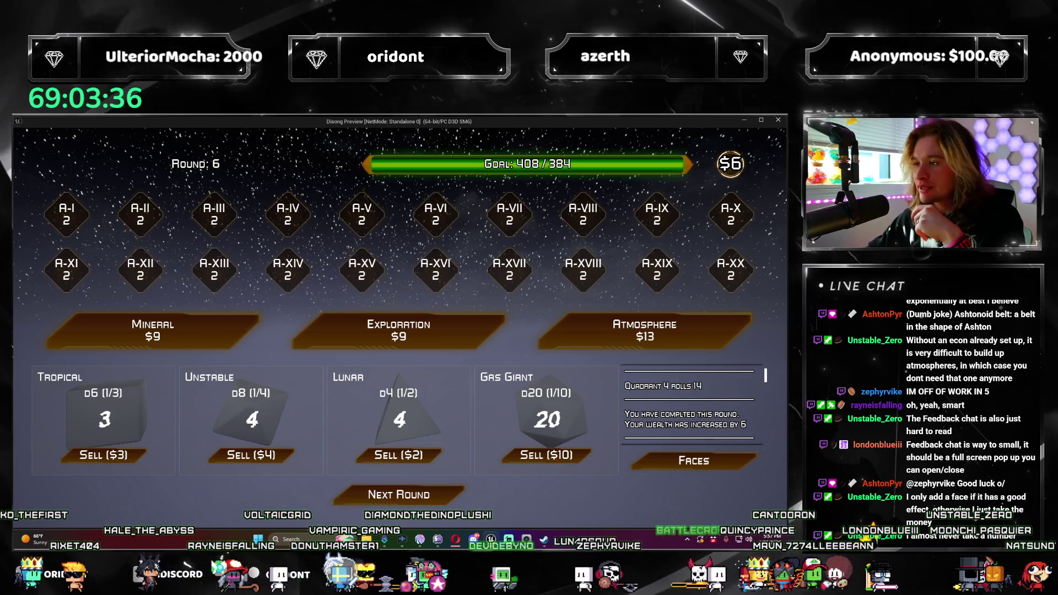
pyautogui.moveTo(768, 376); pyautogui.dragTo(767, 438)
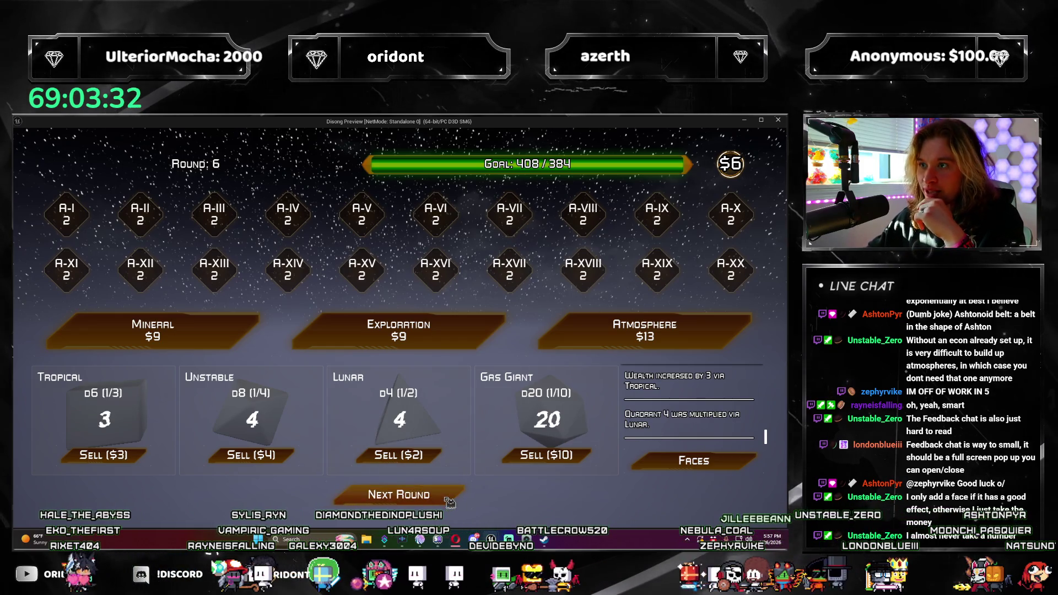
pyautogui.click(398, 495)
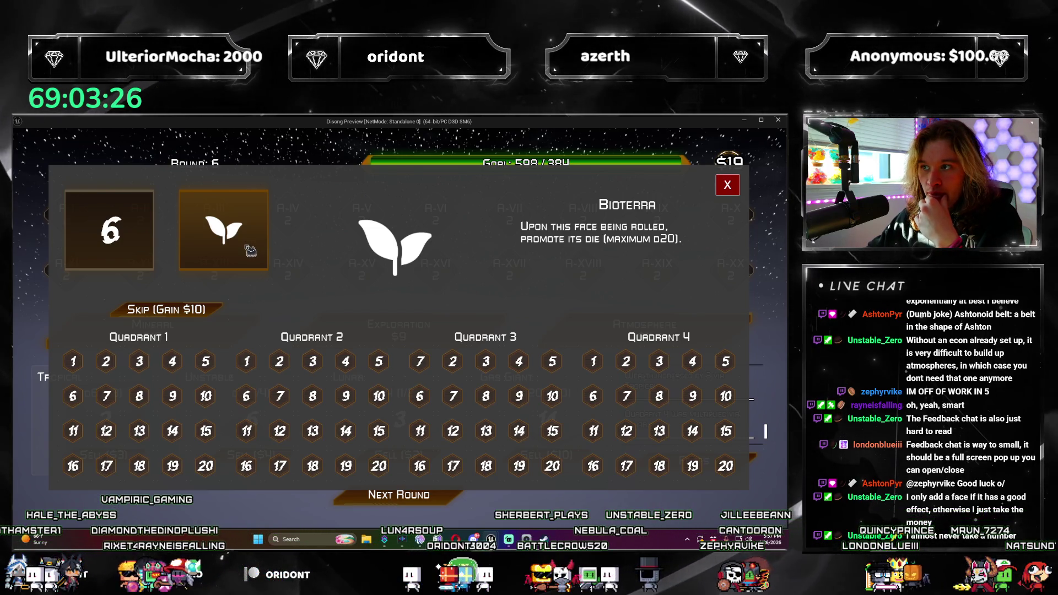
# Apply the leaf (Bioterra) face to Quadrant 1's first face and advance to round 7
pyautogui.click(728, 185)
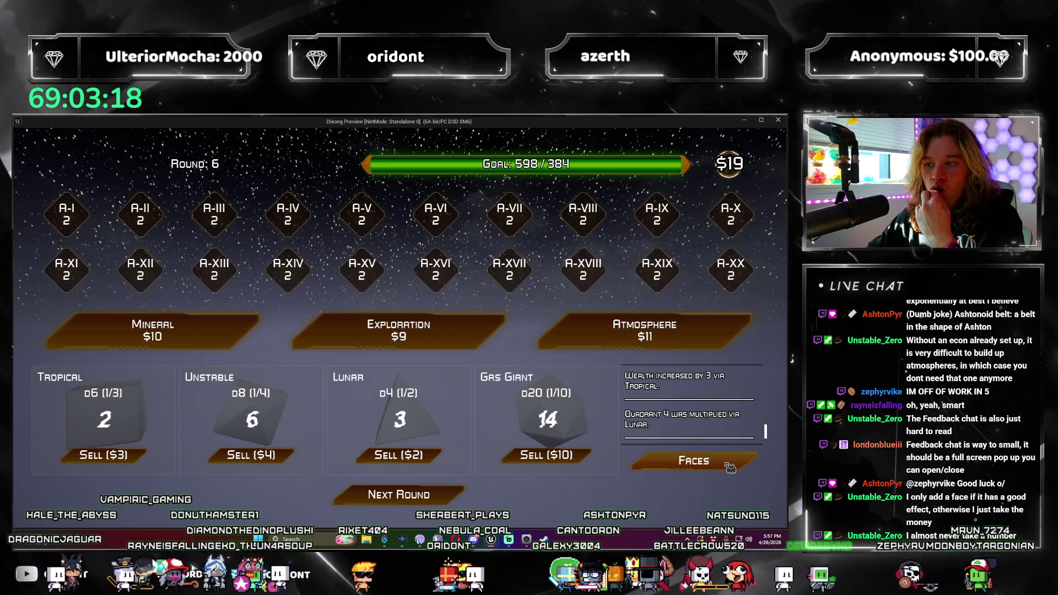
pyautogui.click(729, 466)
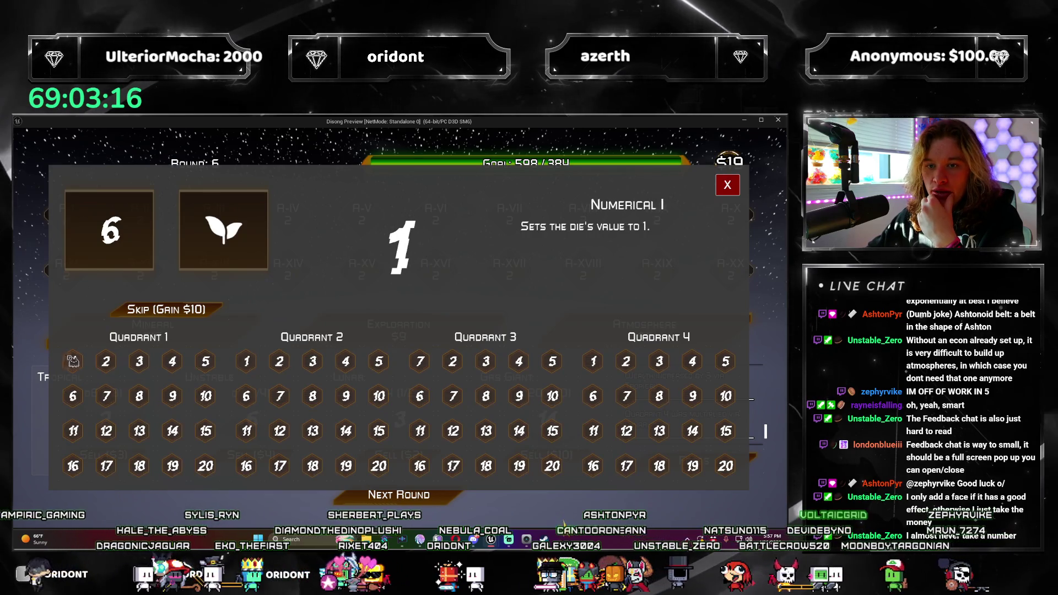
pyautogui.click(71, 362)
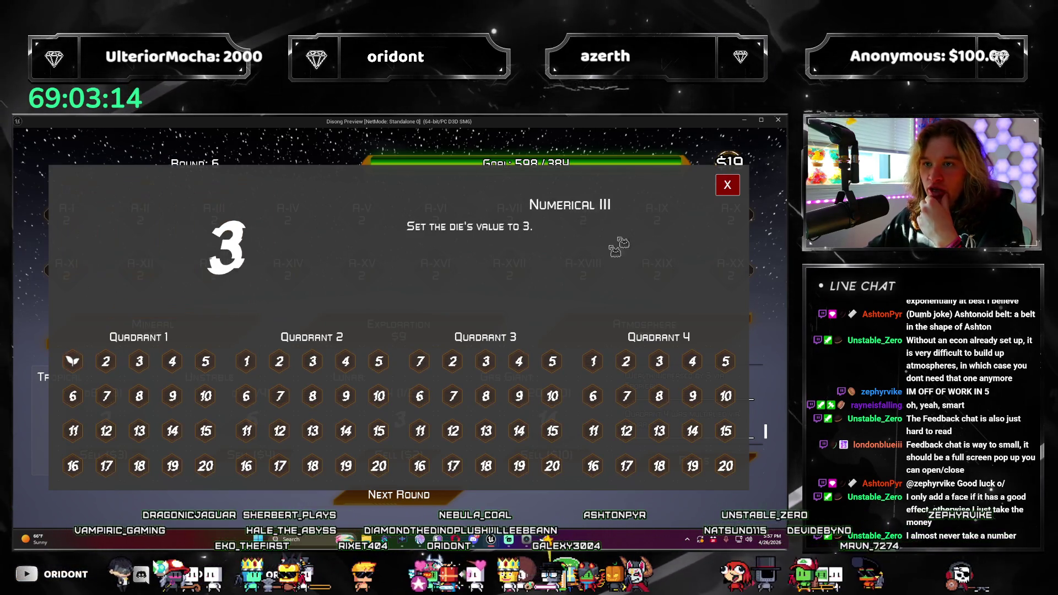
pyautogui.click(728, 185)
pyautogui.click(439, 495)
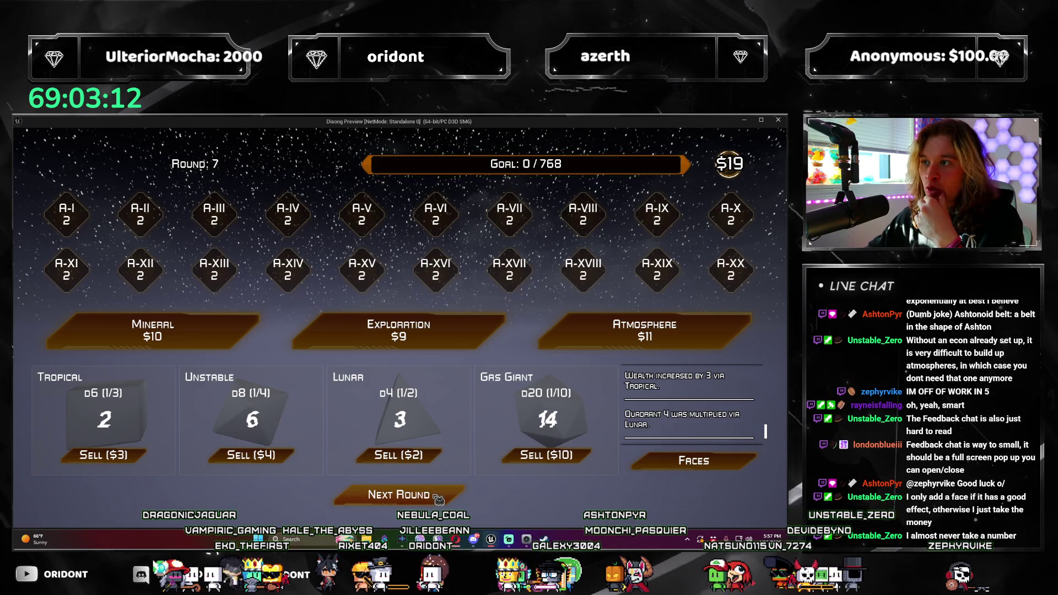
# Buy Exploration three times, choosing Liquidate twice and passing on the third
pyautogui.click(489, 338)
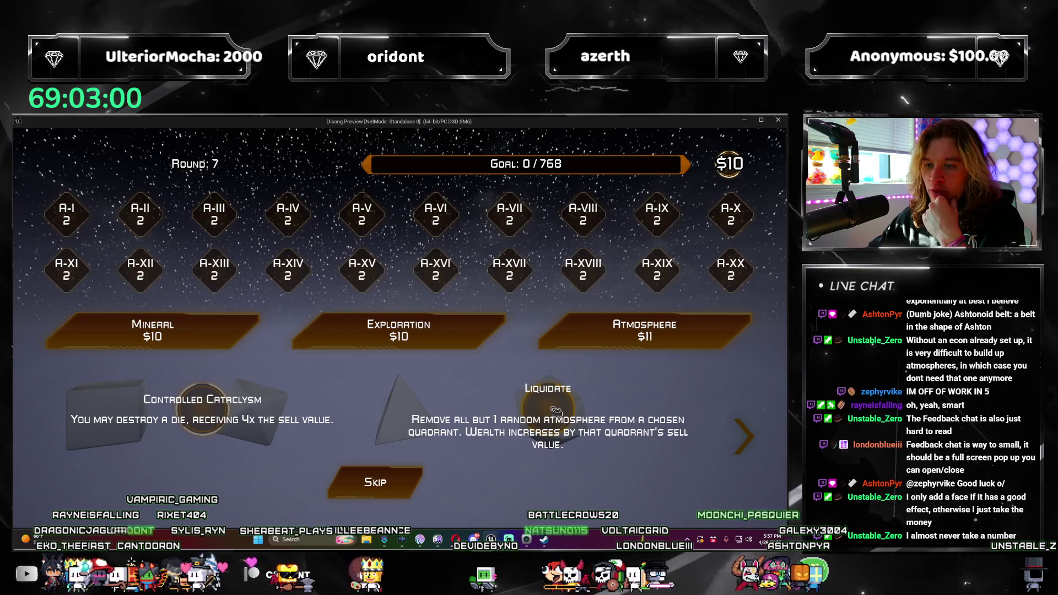
pyautogui.click(537, 412)
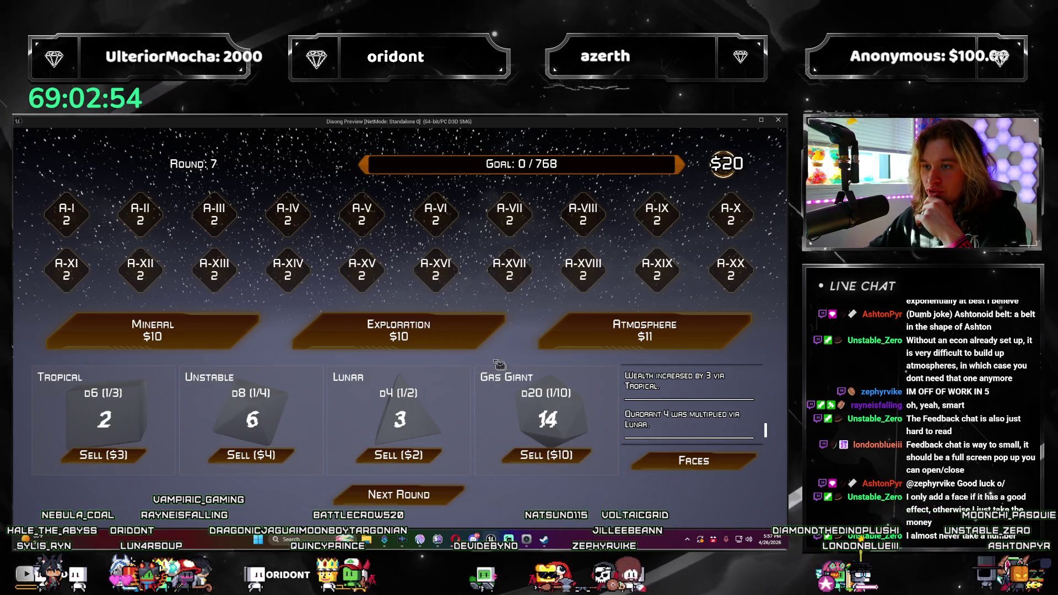
pyautogui.click(429, 330)
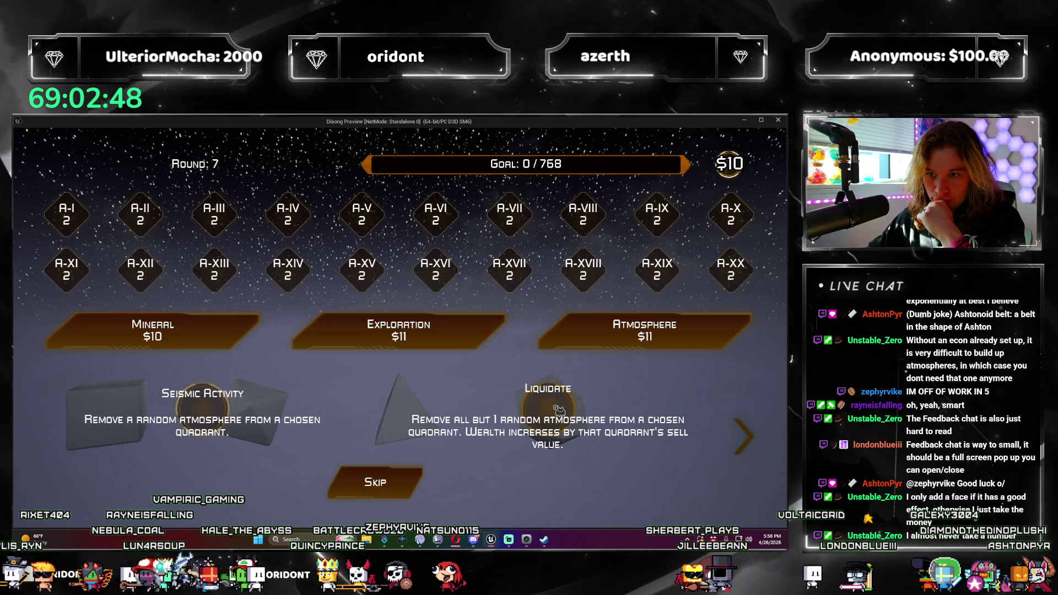
pyautogui.click(559, 409)
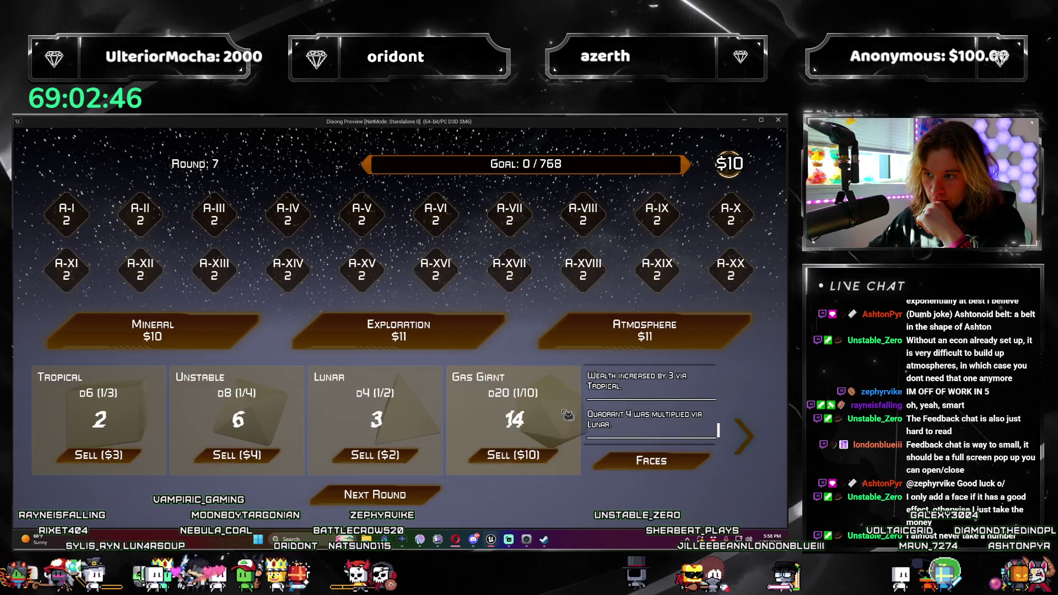
pyautogui.click(477, 342)
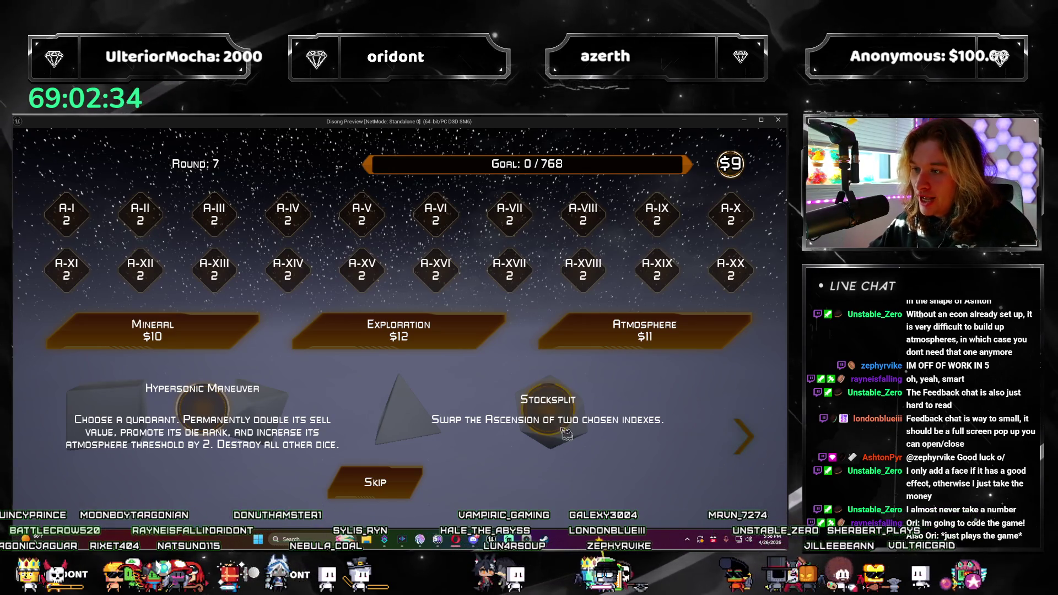
pyautogui.click(425, 494)
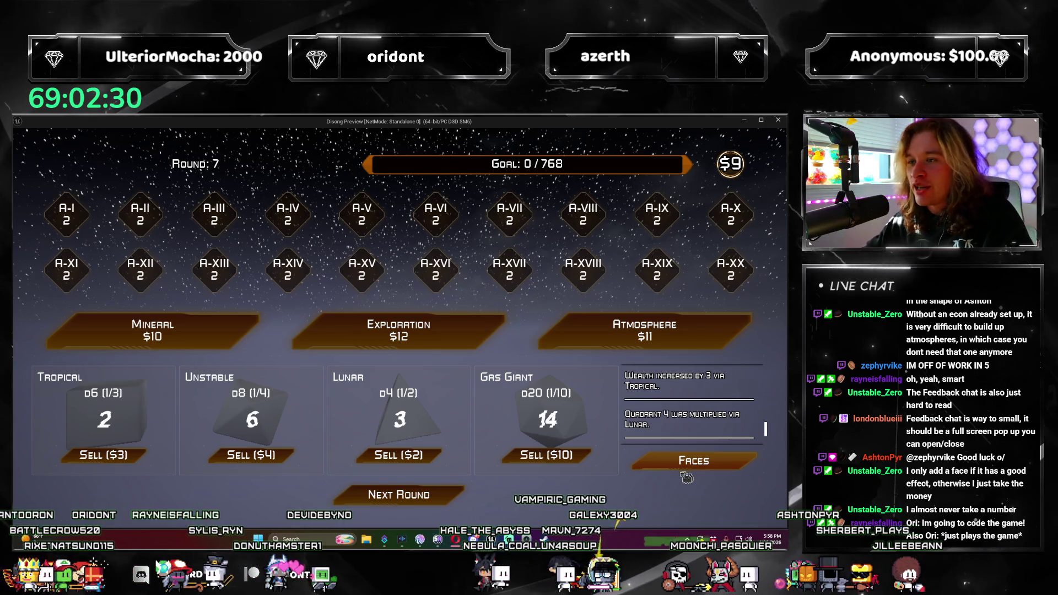
# Roll for round 7, buy Atmosphere to give the Gas Giant die Gaseous, then roll again to 582/768
pyautogui.click(437, 496)
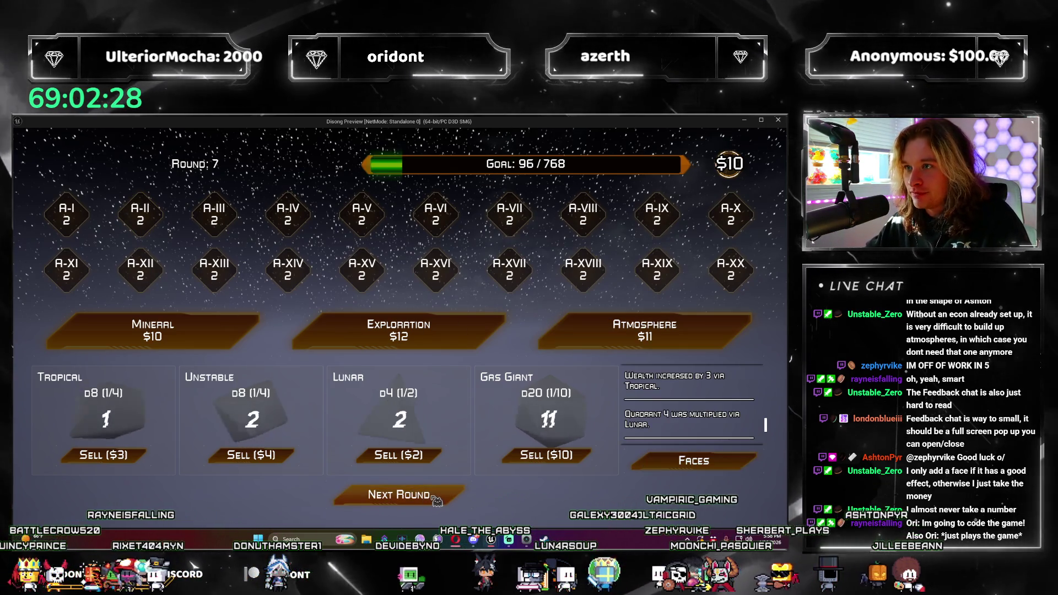
pyautogui.click(437, 496)
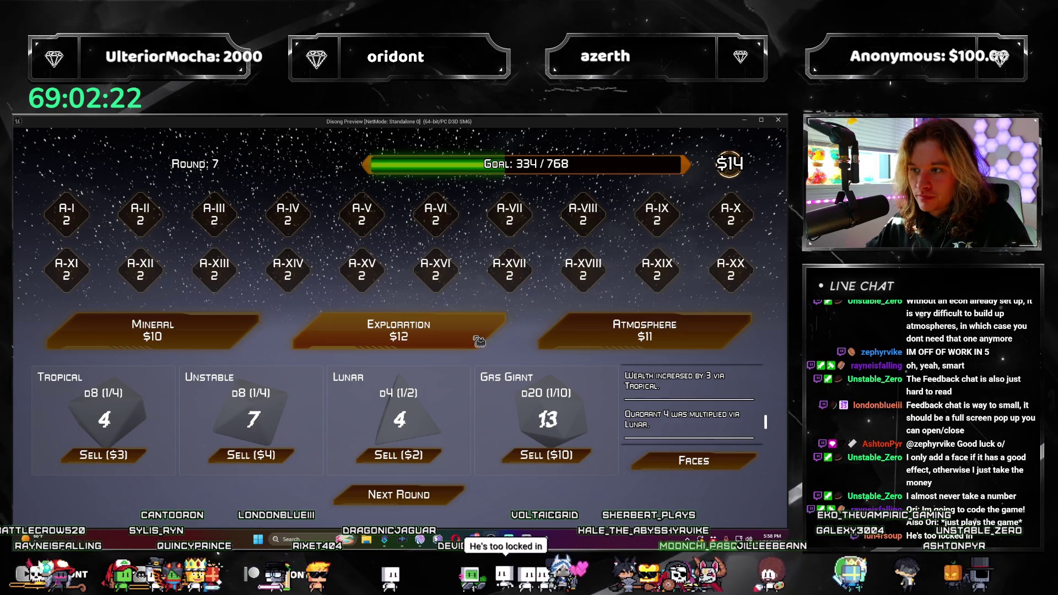
pyautogui.click(628, 335)
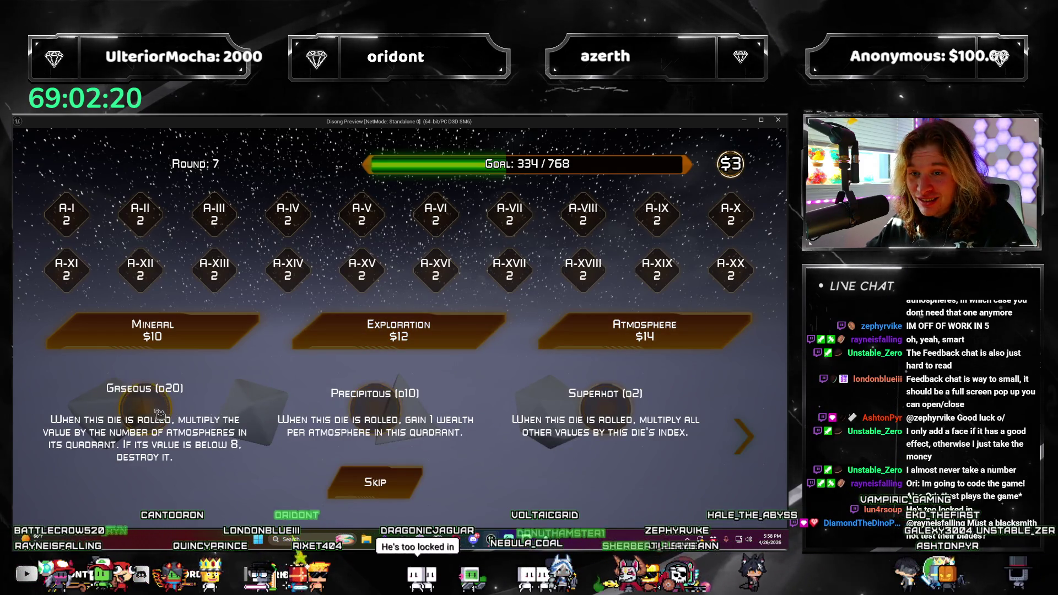
pyautogui.click(159, 411)
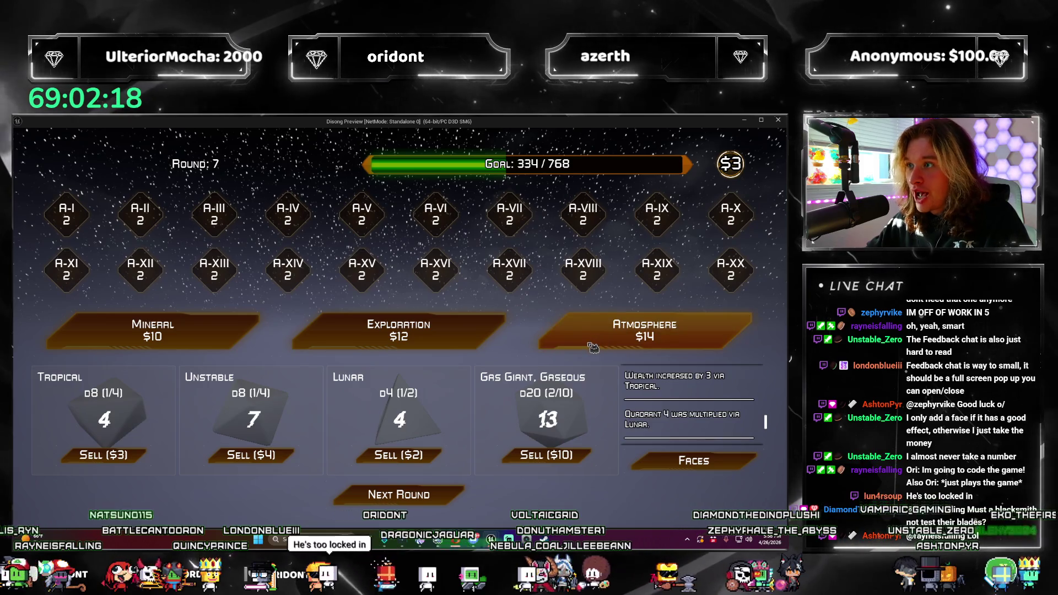
pyautogui.click(398, 494)
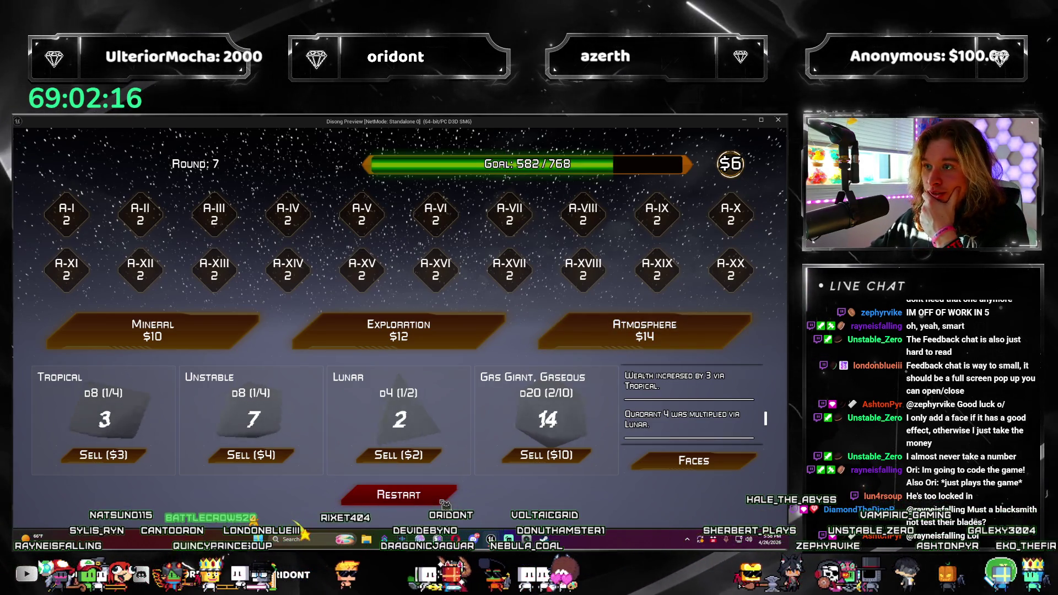
# Restart the Disong run and close the standalone preview back to MAP_Basic
pyautogui.click(443, 501)
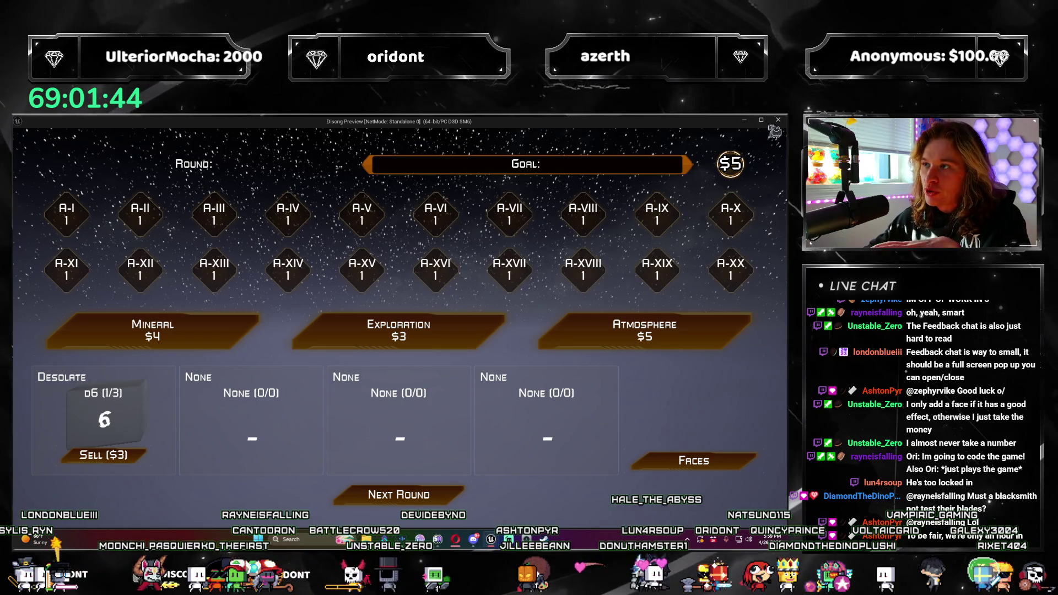
pyautogui.click(777, 121)
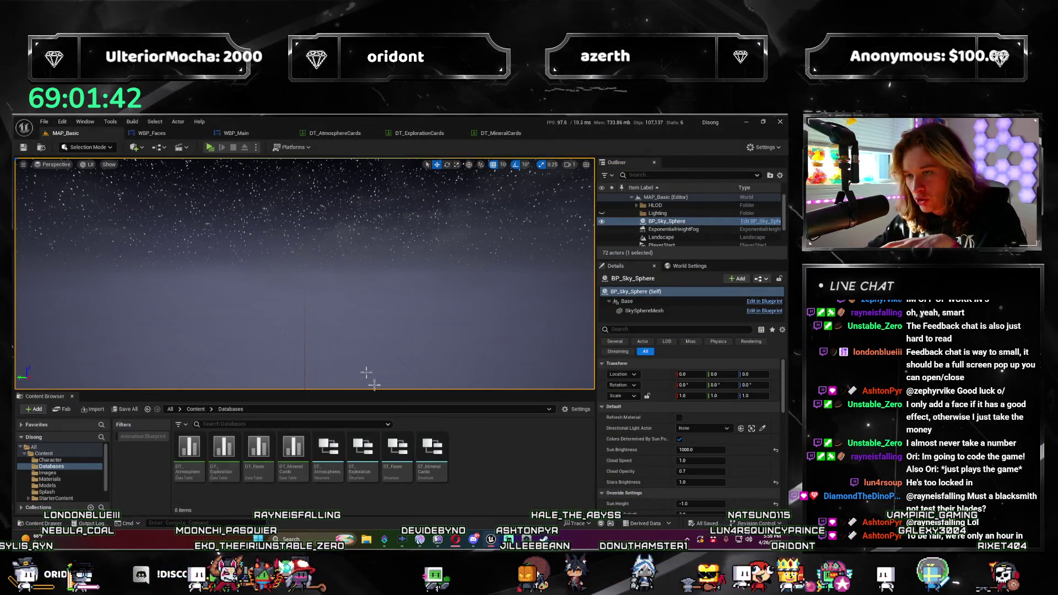
# Inspect the pod widgets in the WBP_Main designer hierarchy: Sell labels, rank and roll texts
pyautogui.click(257, 133)
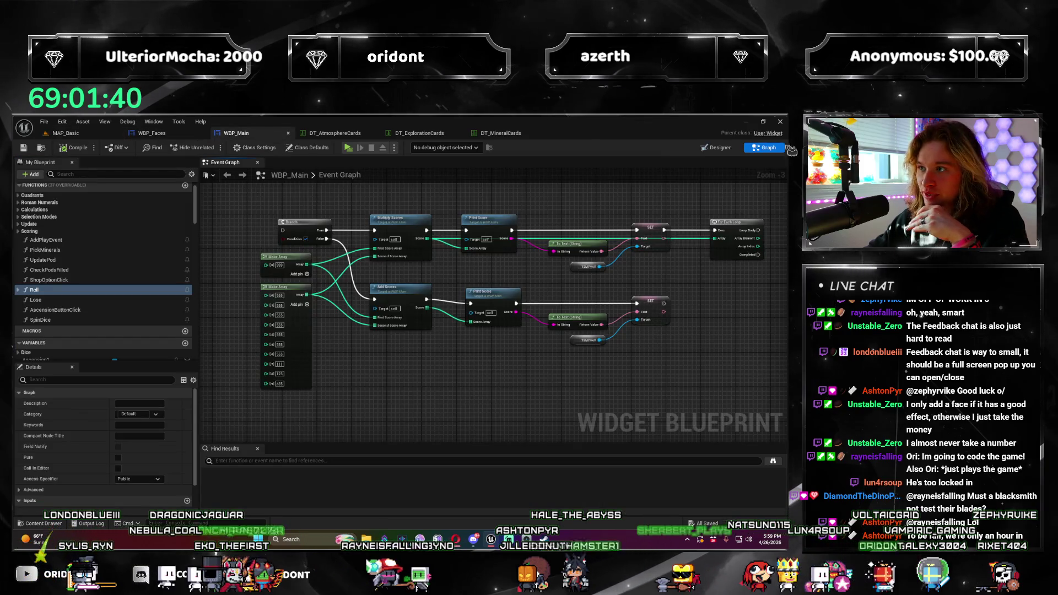
pyautogui.click(718, 147)
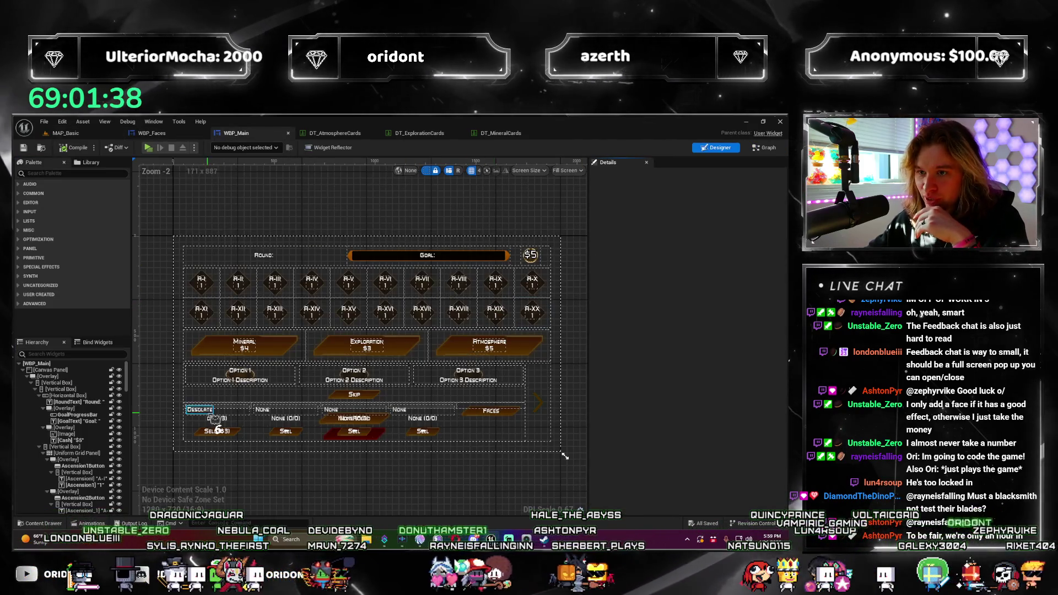
pyautogui.scroll(2, 252, 402)
pyautogui.scroll(3, 239, 413)
pyautogui.click(227, 422)
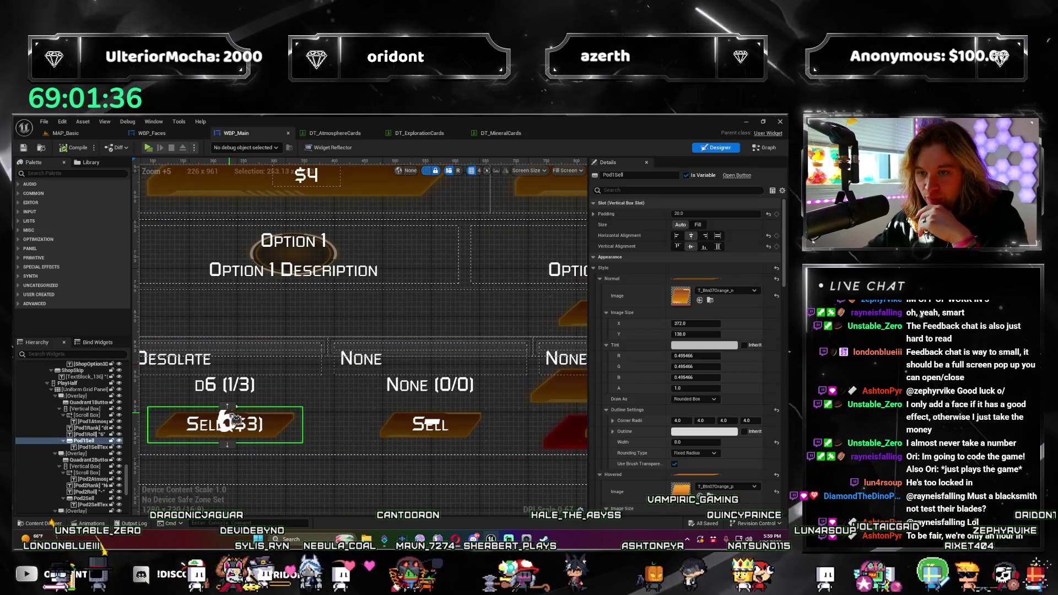
pyautogui.click(92, 434)
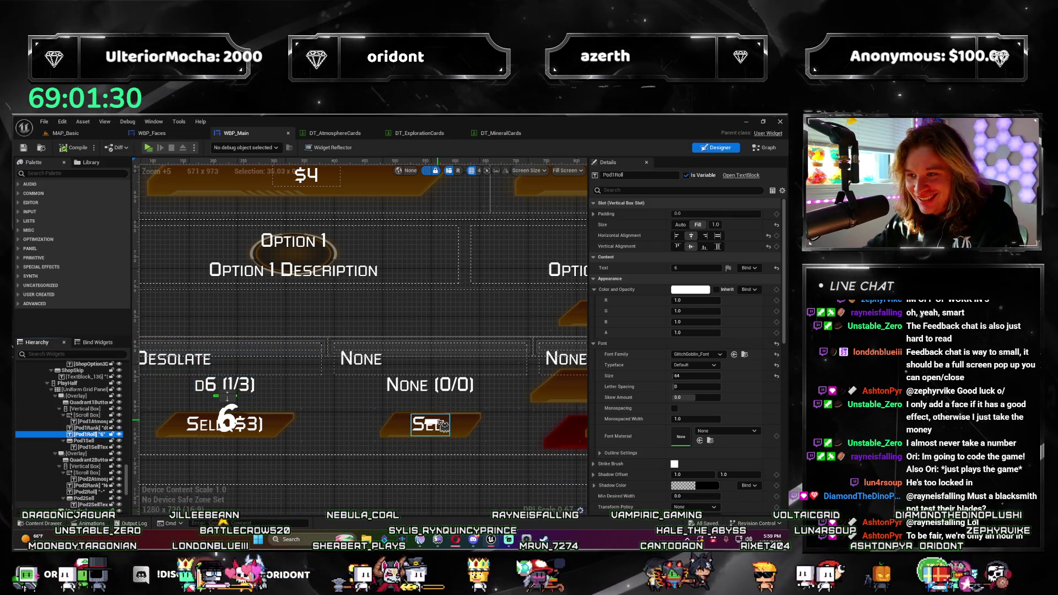
pyautogui.click(445, 424)
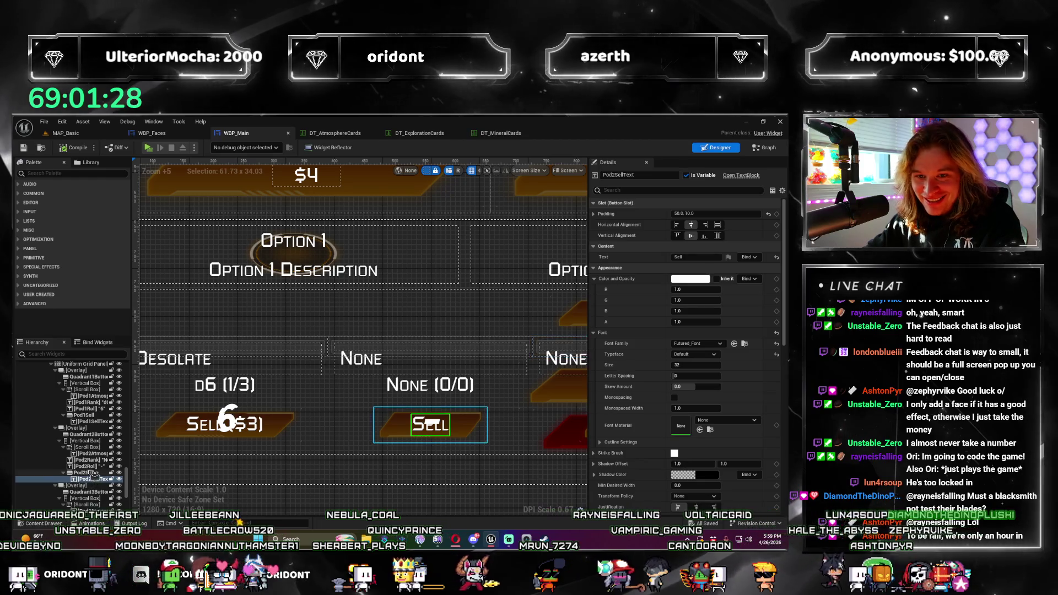
pyautogui.click(87, 466)
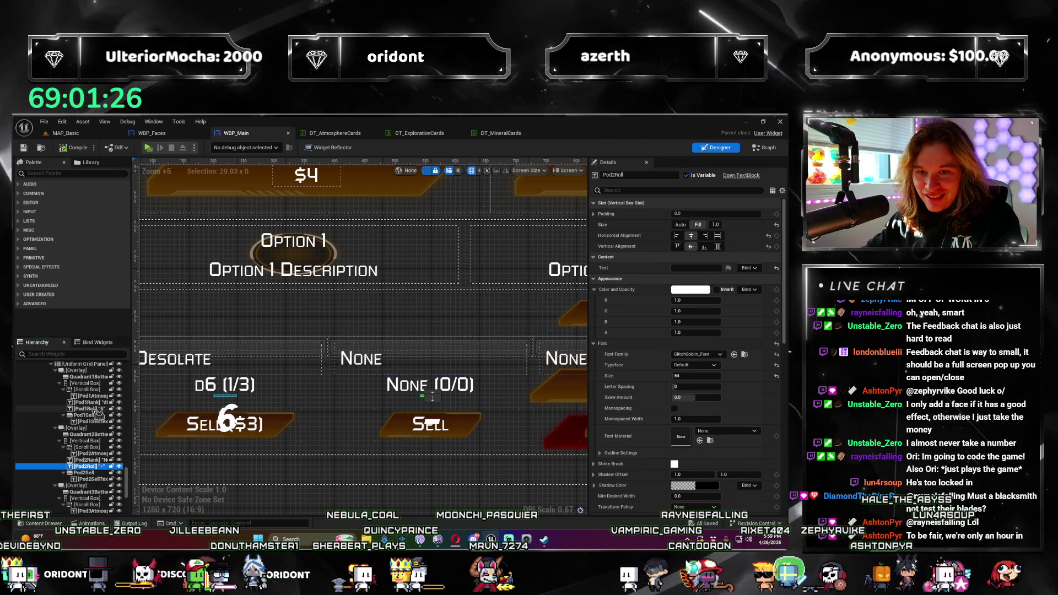
# Duplicate the first pod's Pod1Roll text as a new widget named Pod1Value
pyautogui.click(92, 408)
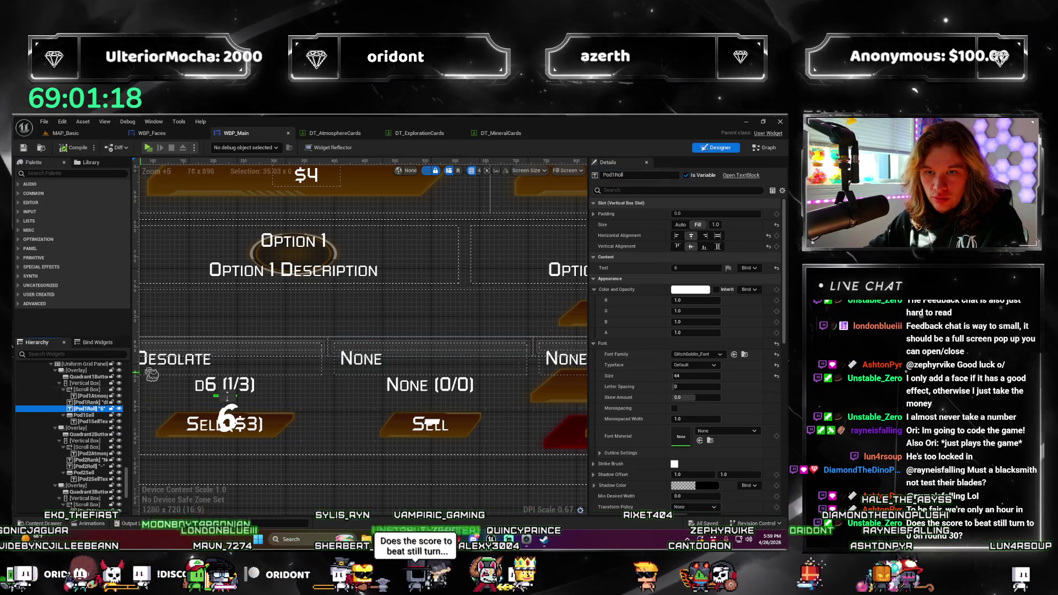
pyautogui.hotkey('ctrl', 'd')
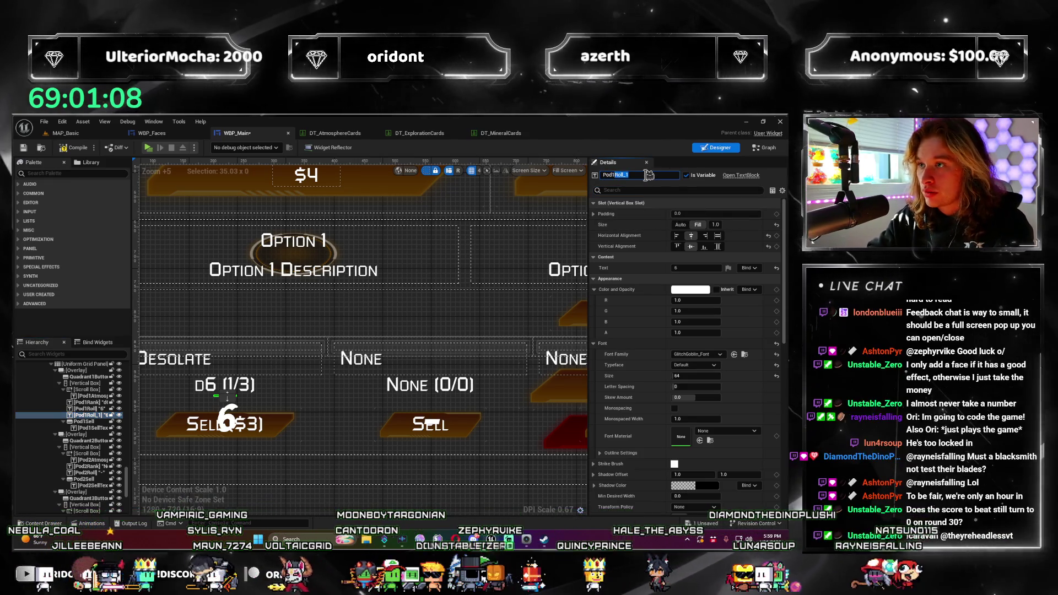
pyautogui.write('Value')
pyautogui.press('Return')
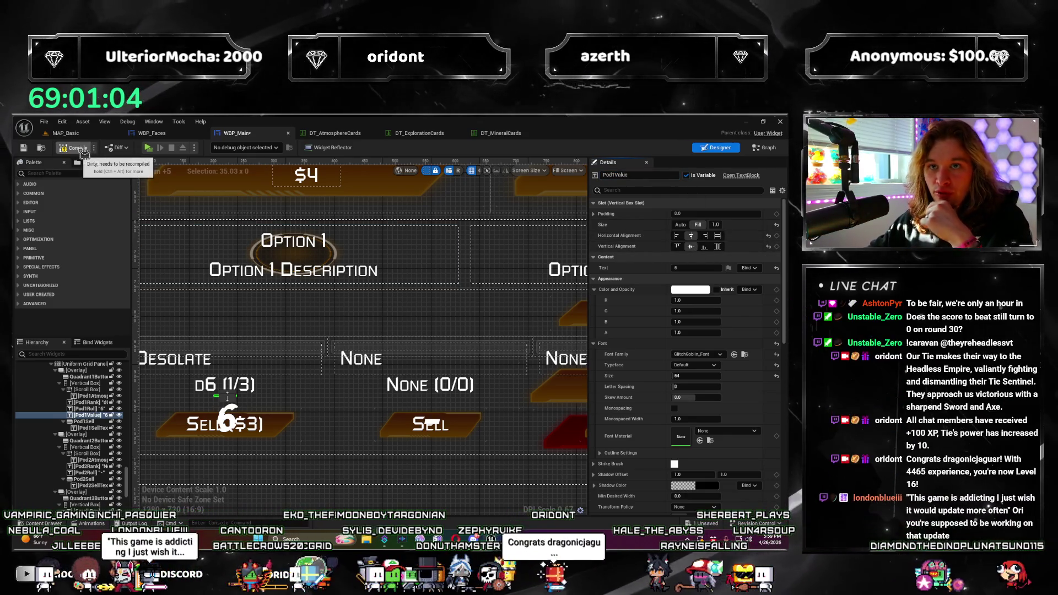
# Set Pod1Value's text to 100, compile WBP_Main and return to MAP_Basic
pyautogui.click(698, 267)
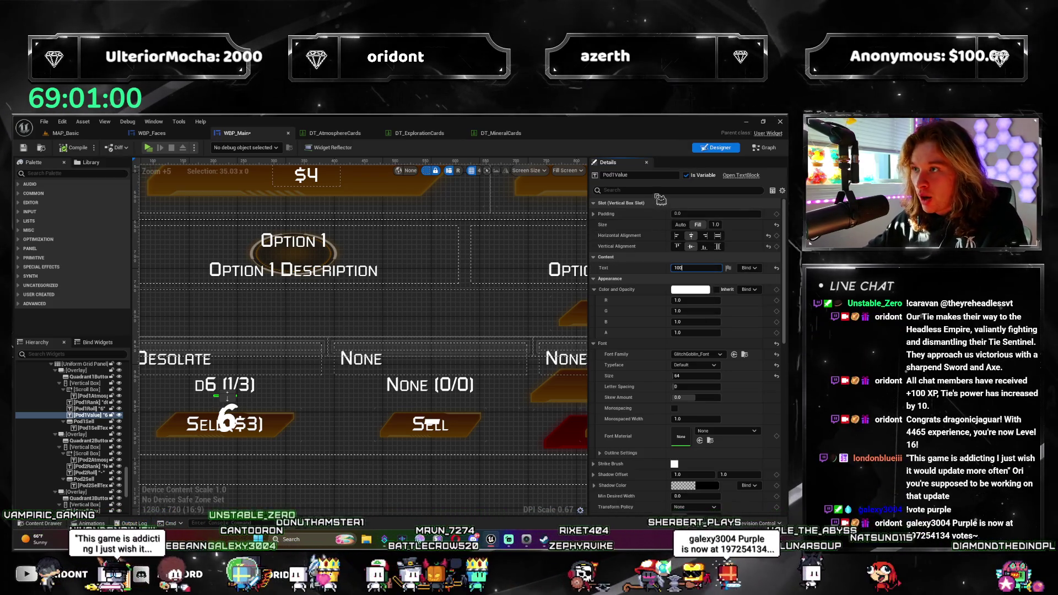
pyautogui.press('Return')
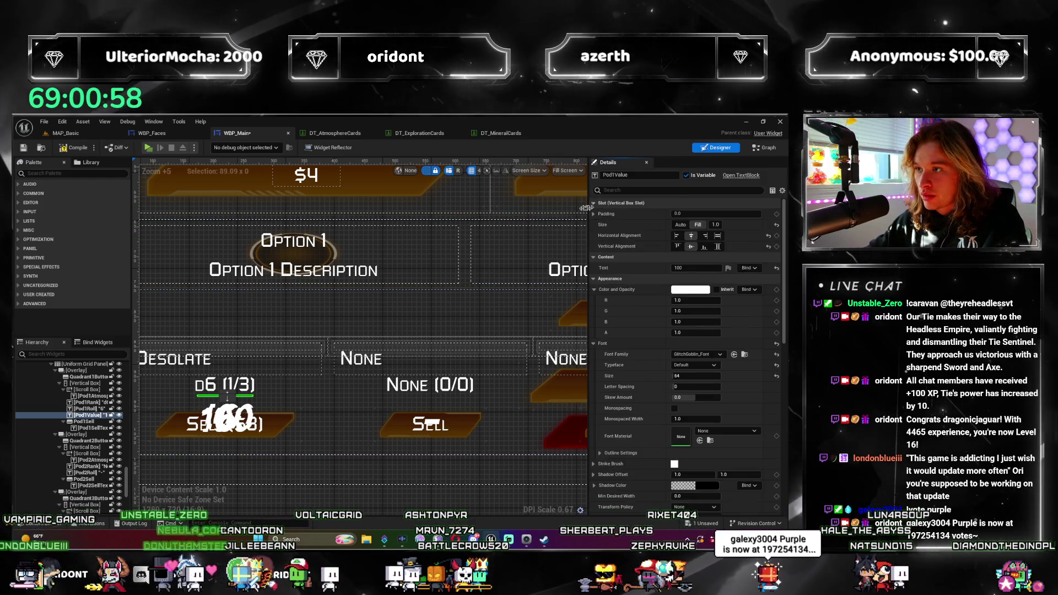
pyautogui.click(80, 148)
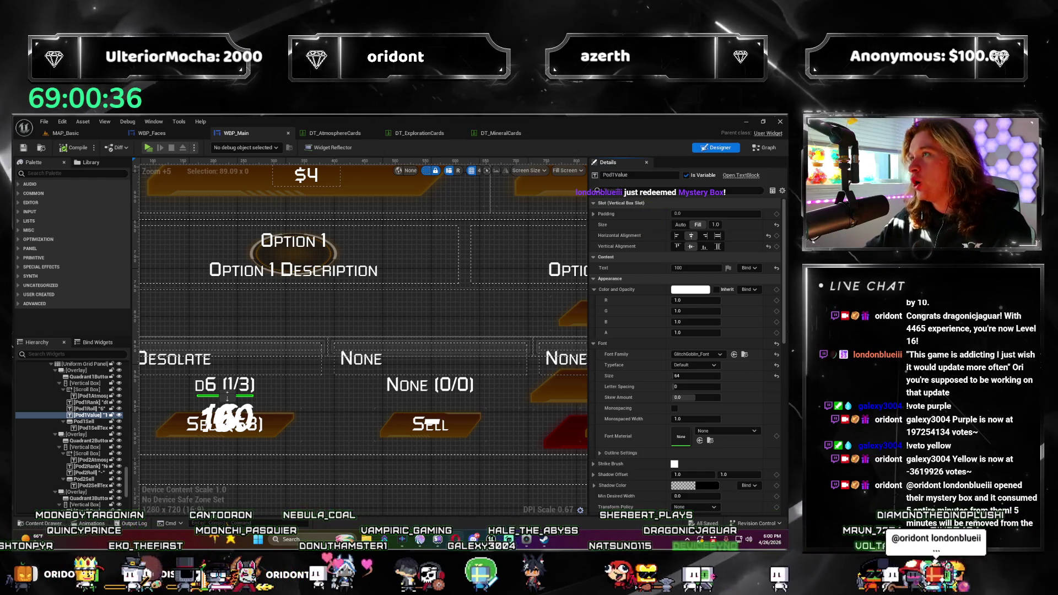
pyautogui.click(66, 133)
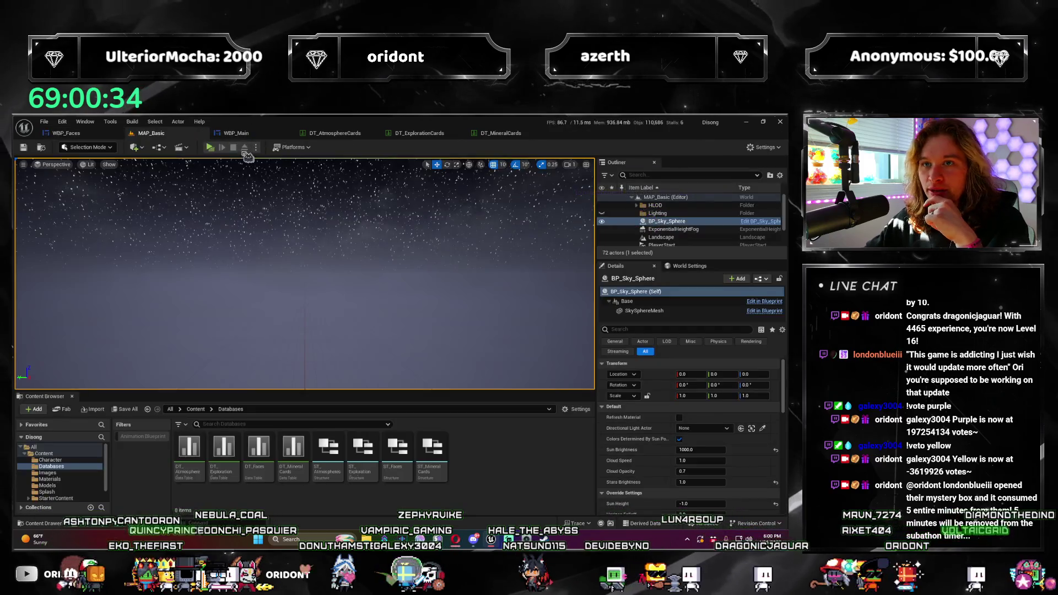
# Preview the HUD, then reduce Pod1Value's font size to 32 and compile WBP_Main
pyautogui.click(213, 150)
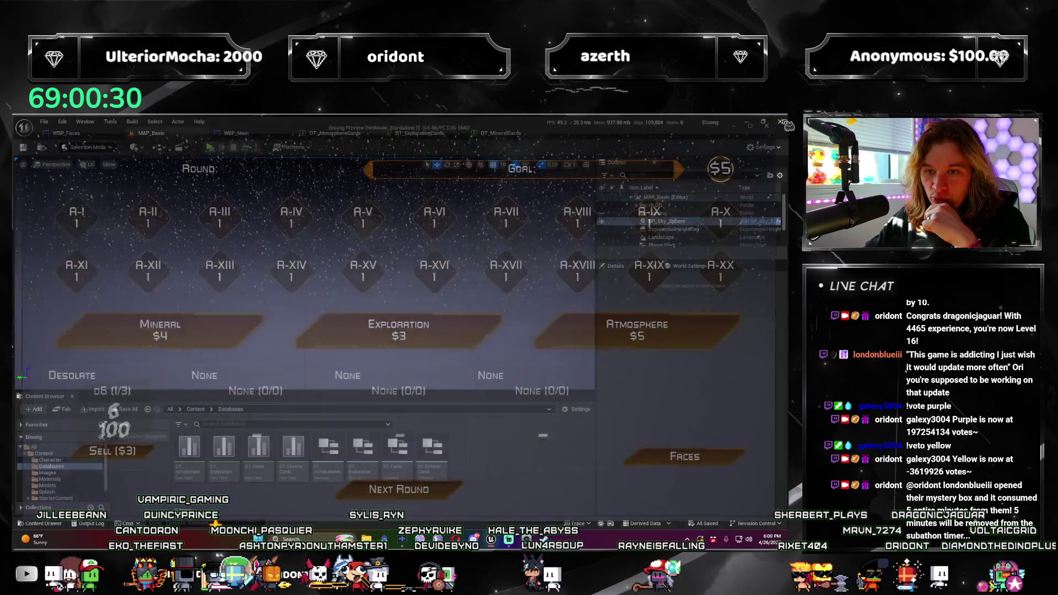
pyautogui.click(782, 121)
pyautogui.click(235, 132)
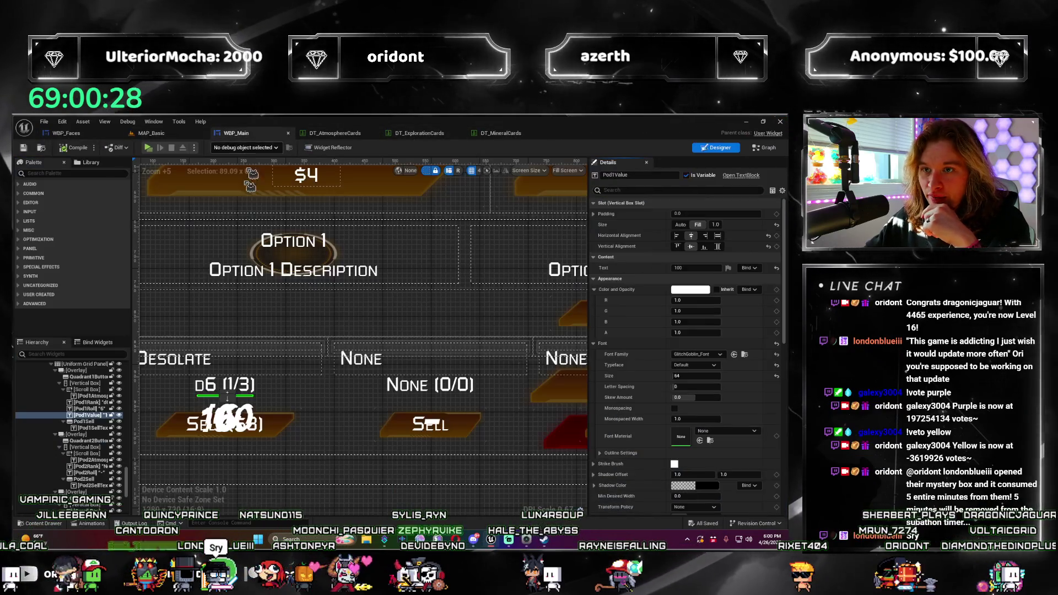
pyautogui.click(100, 413)
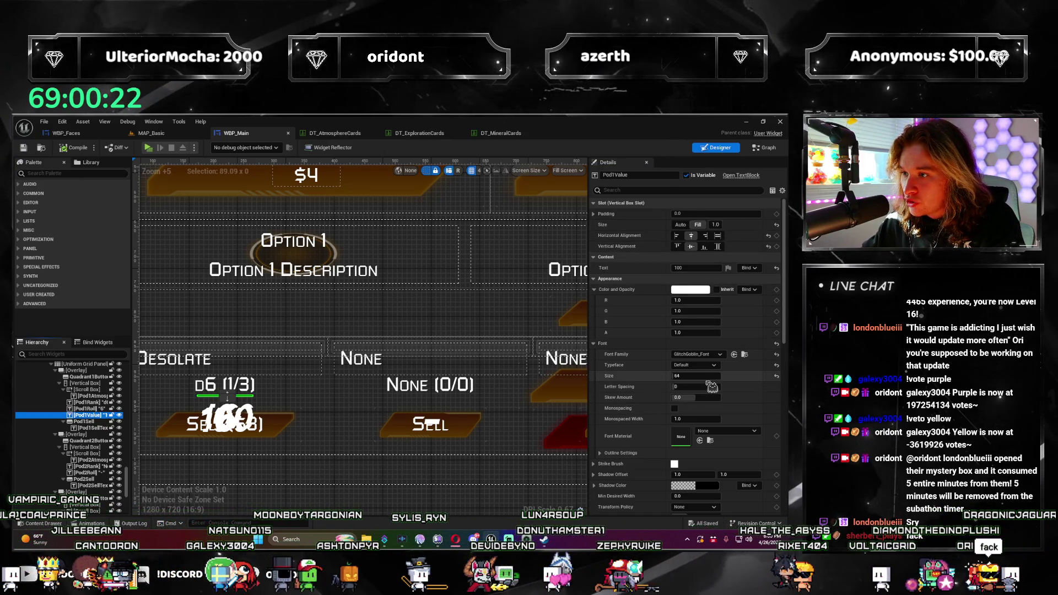
pyautogui.write('4')
pyautogui.press('Return')
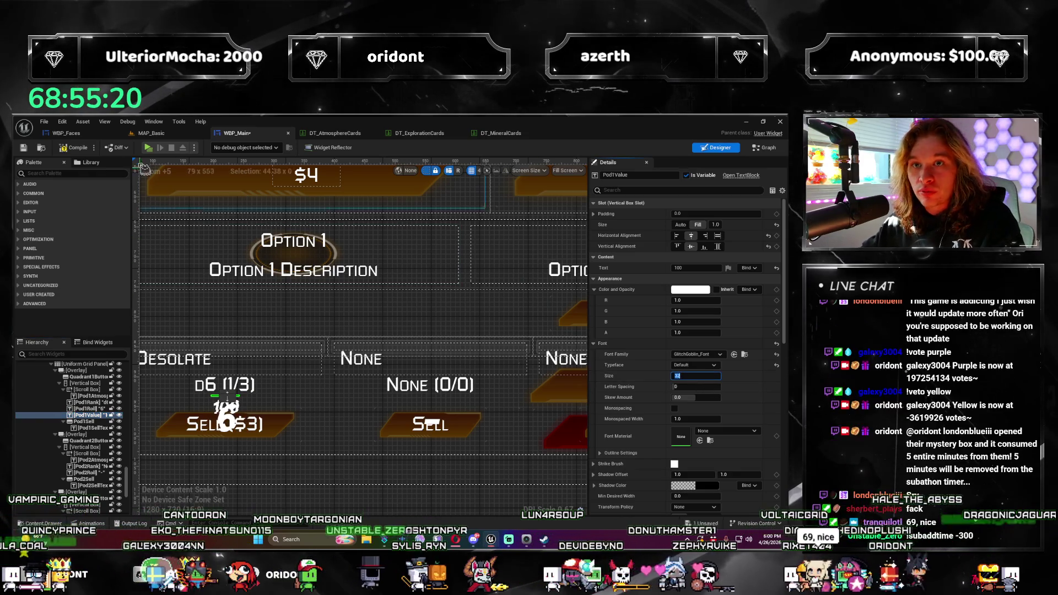
pyautogui.click(79, 149)
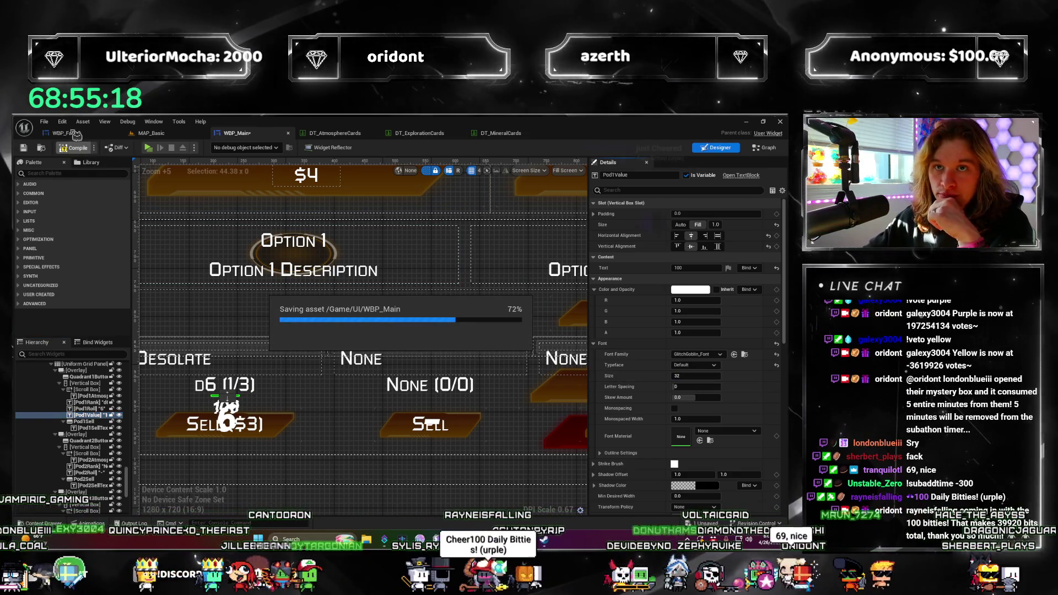
# Check the Quadrant 1 cell in WBP_Faces, preview the HUD again and return to WBP_Main
pyautogui.click(66, 134)
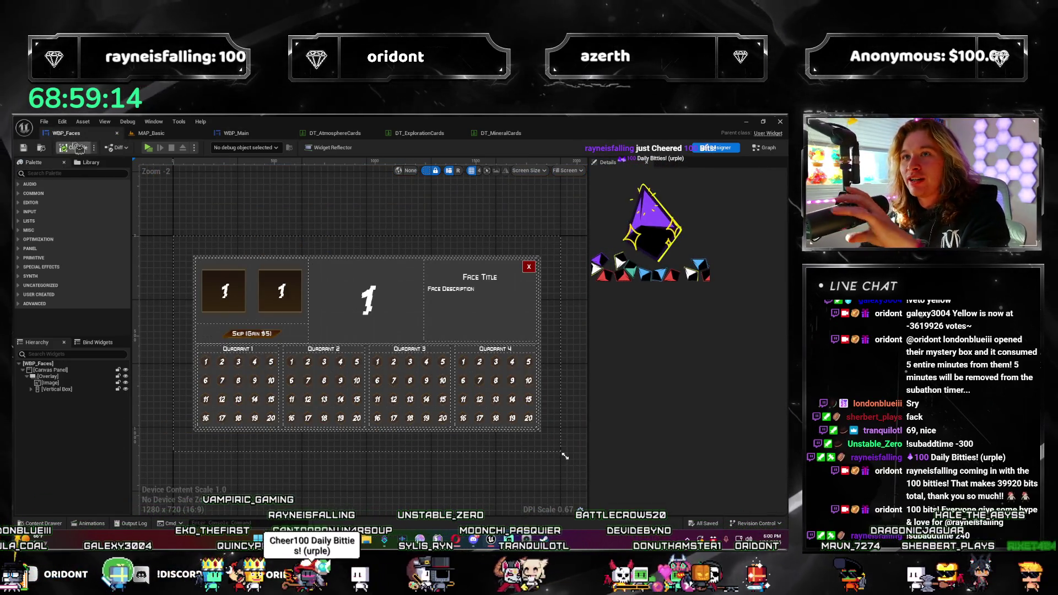
pyautogui.click(223, 364)
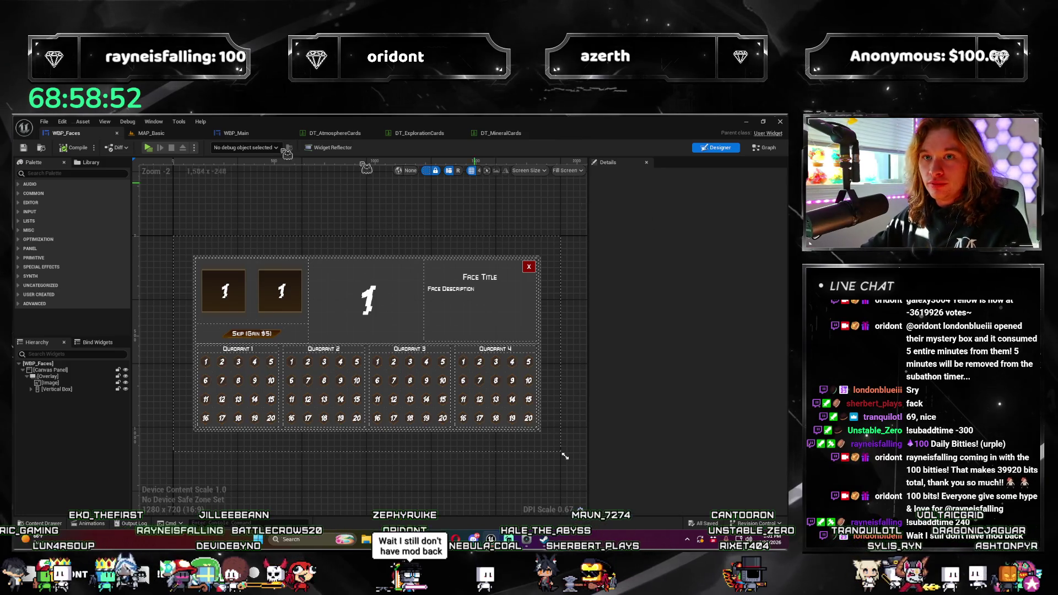
pyautogui.click(150, 149)
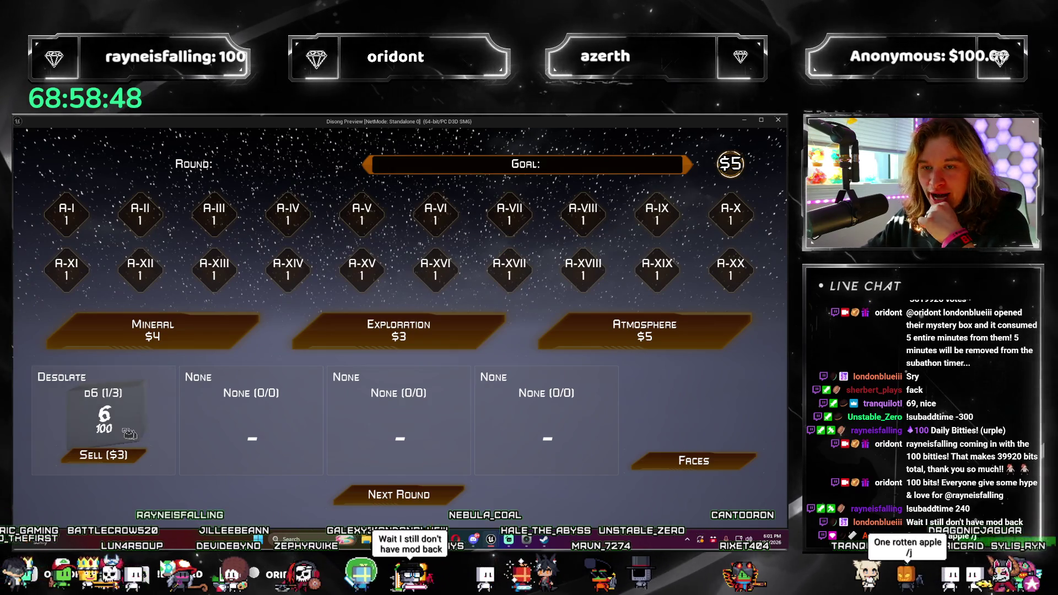
pyautogui.click(781, 124)
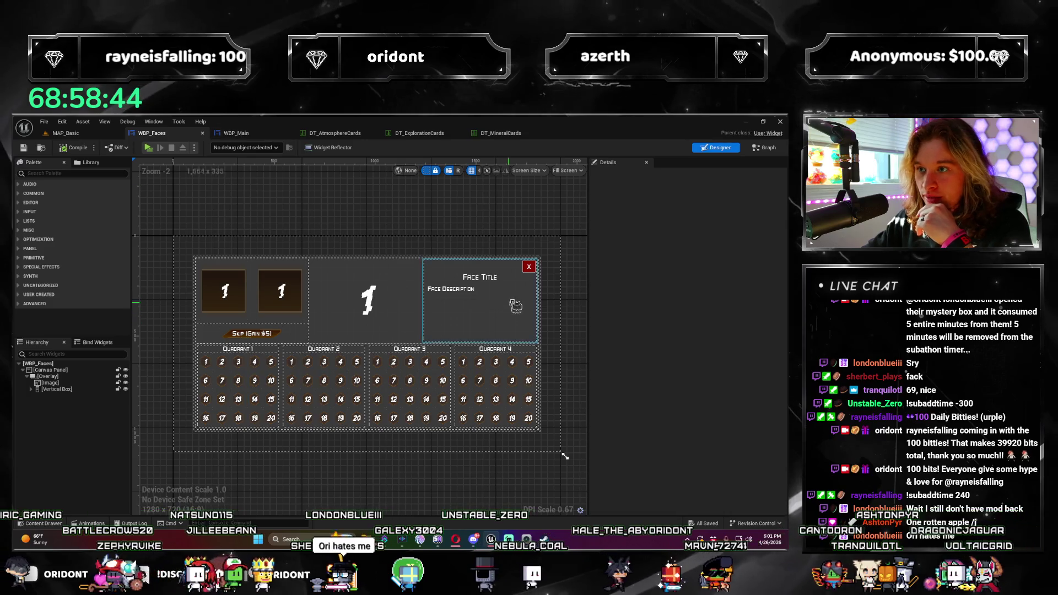
pyautogui.click(236, 133)
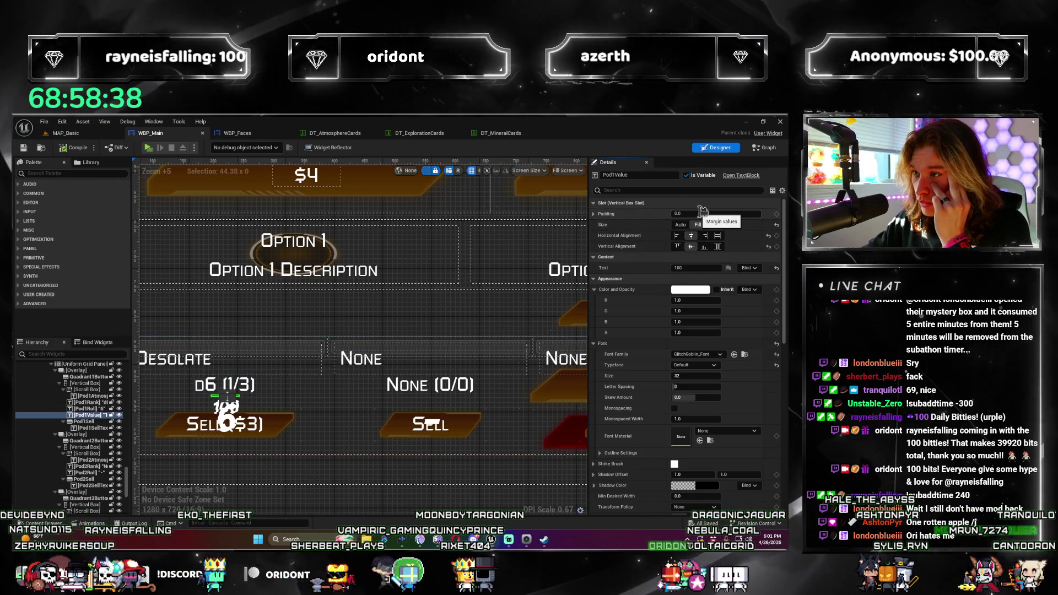
# Adjust Pod1Value's padding, save WBP_Main and preview the HUD in MAP_Basic
pyautogui.click(541, 209)
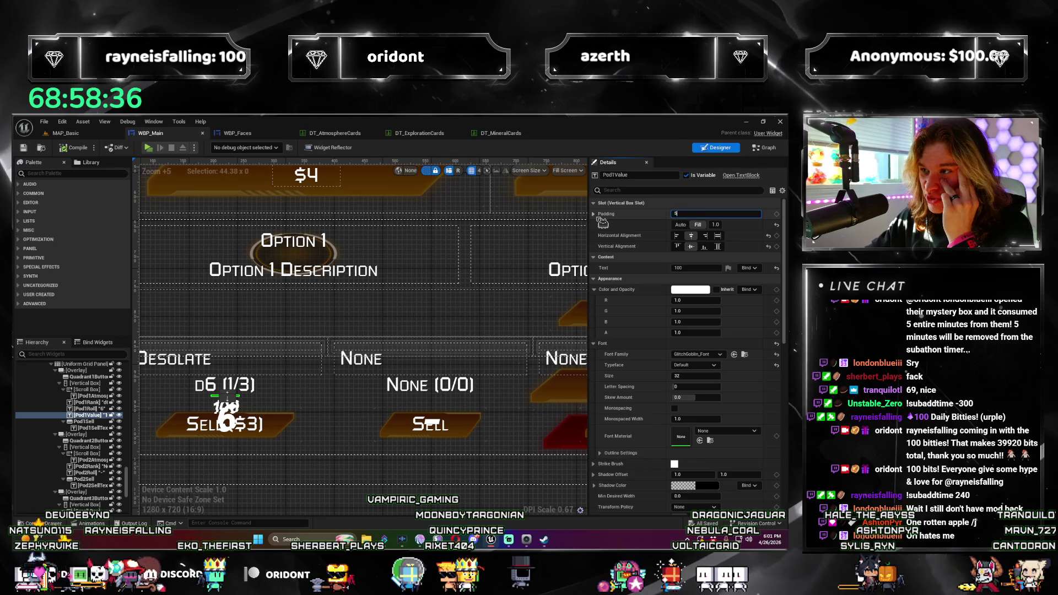
pyautogui.write('5')
pyautogui.press('Return')
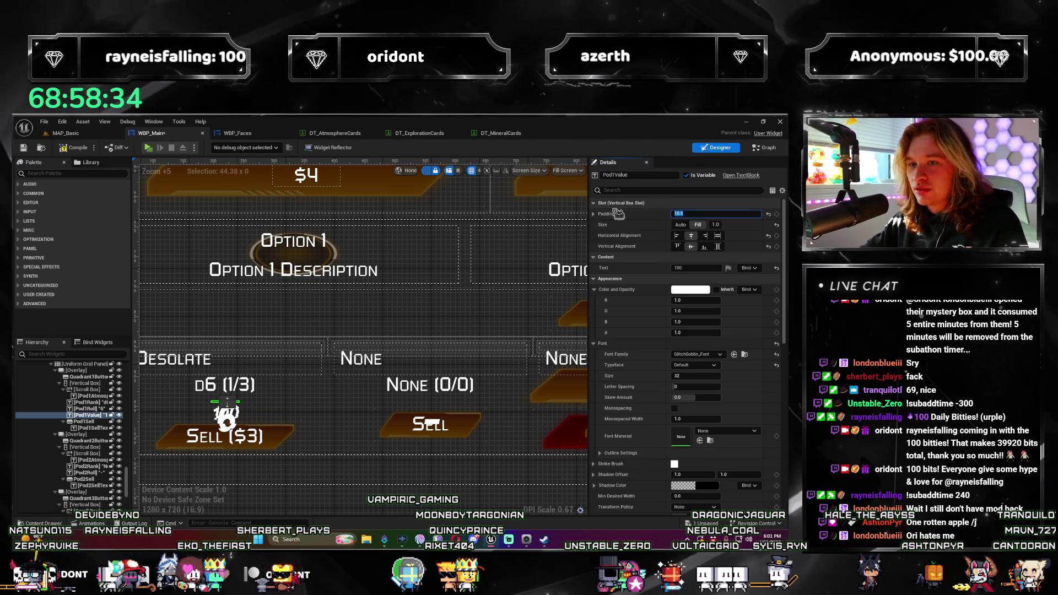
pyautogui.hotkey('ctrl', 's')
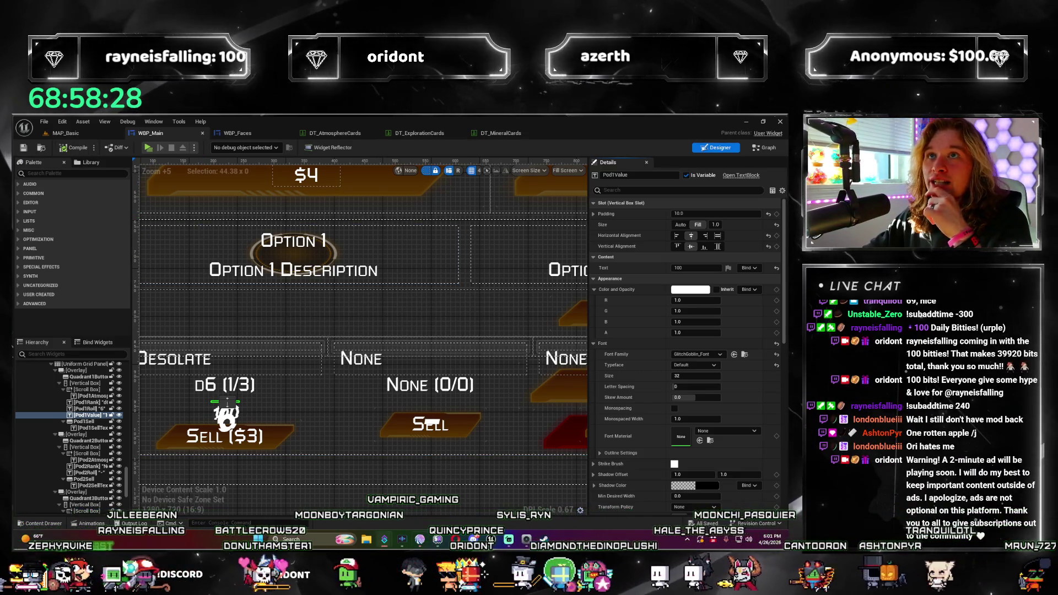
pyautogui.click(151, 132)
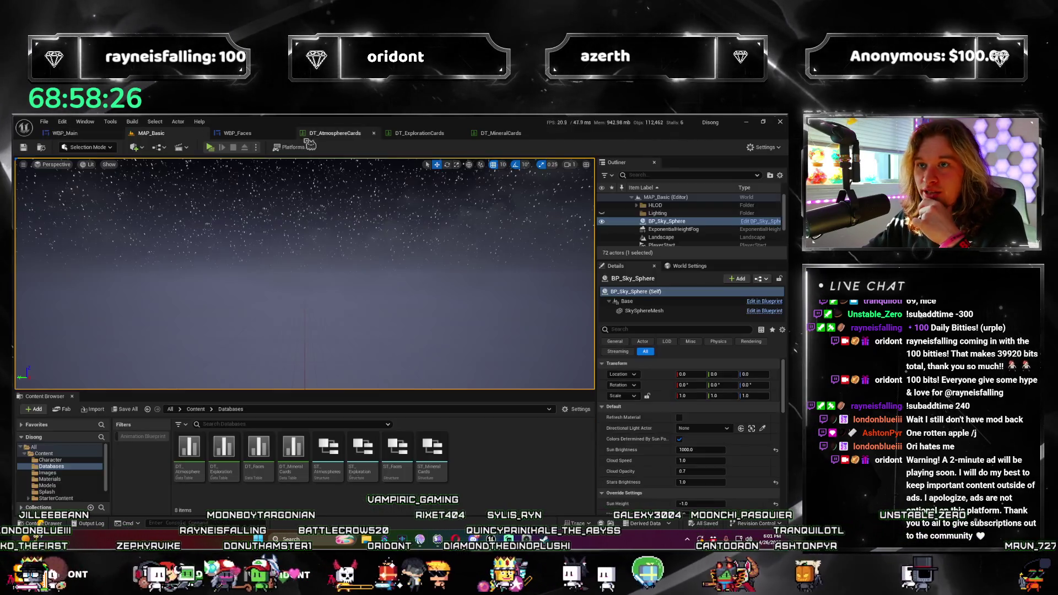
pyautogui.click(210, 148)
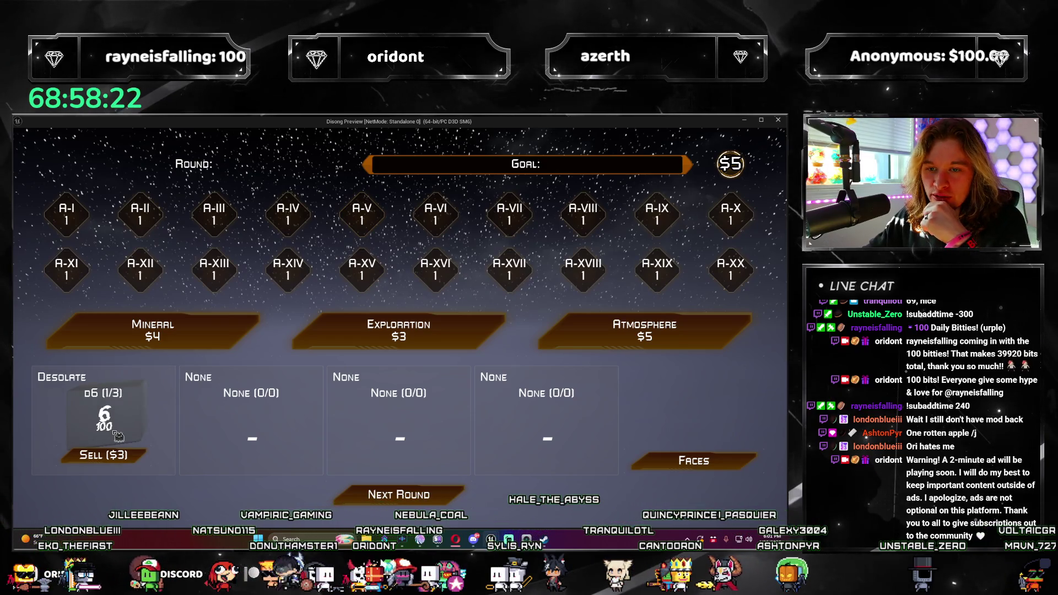
pyautogui.click(779, 122)
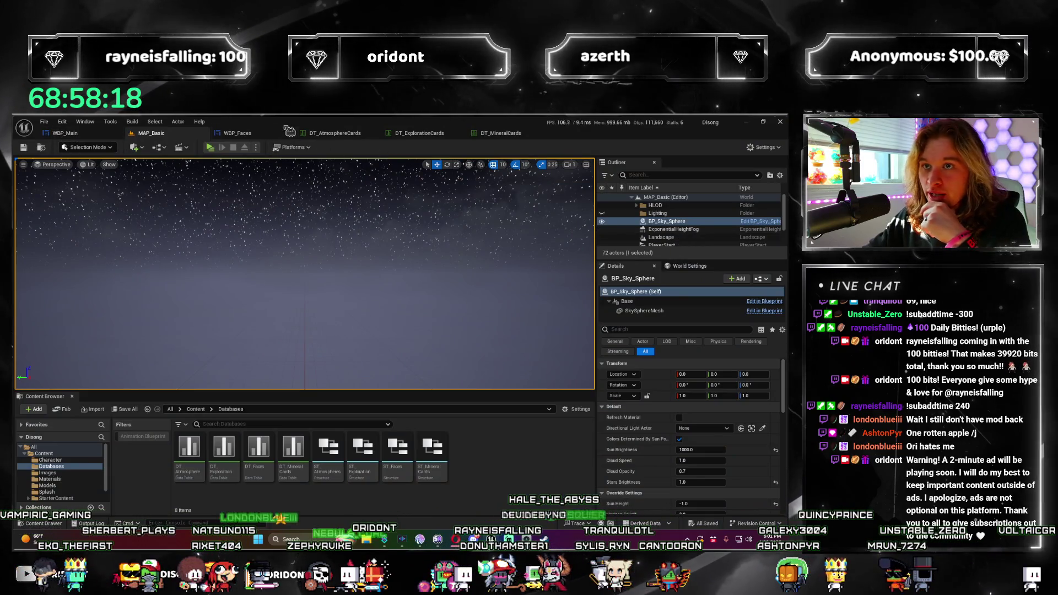
# Set Pod1Value's left padding to 0 via per-side padding, compile and preview again
pyautogui.click(133, 133)
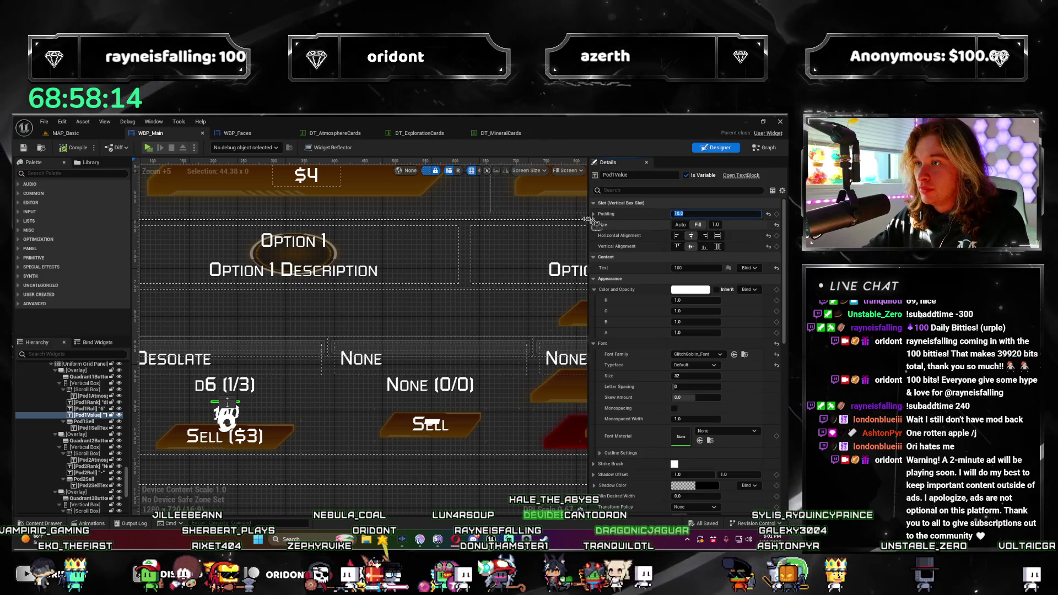
pyautogui.click(594, 214)
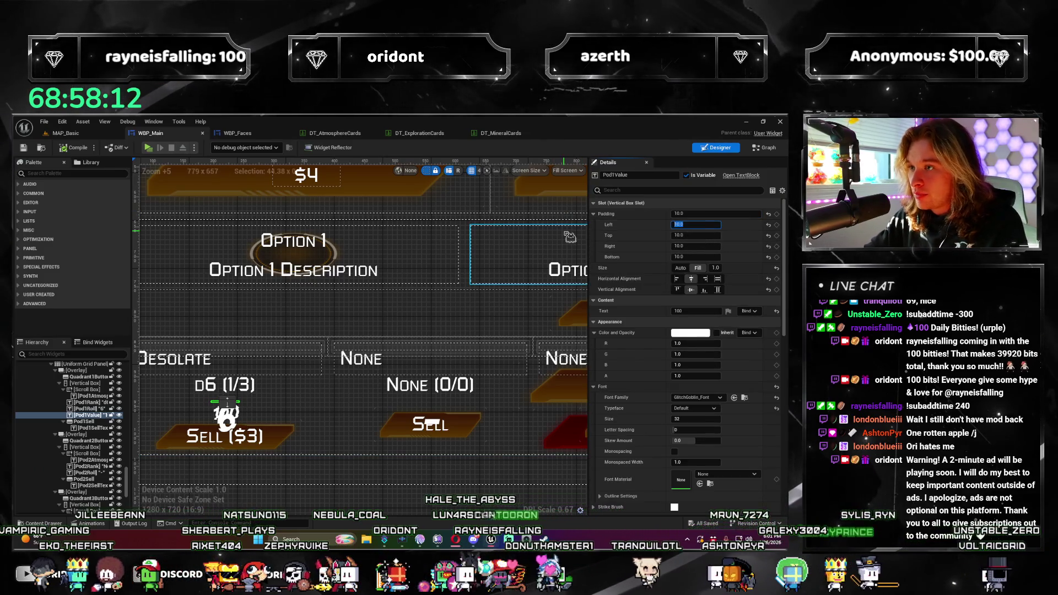
pyautogui.write('0')
pyautogui.press('Tab')
pyautogui.press('Tab')
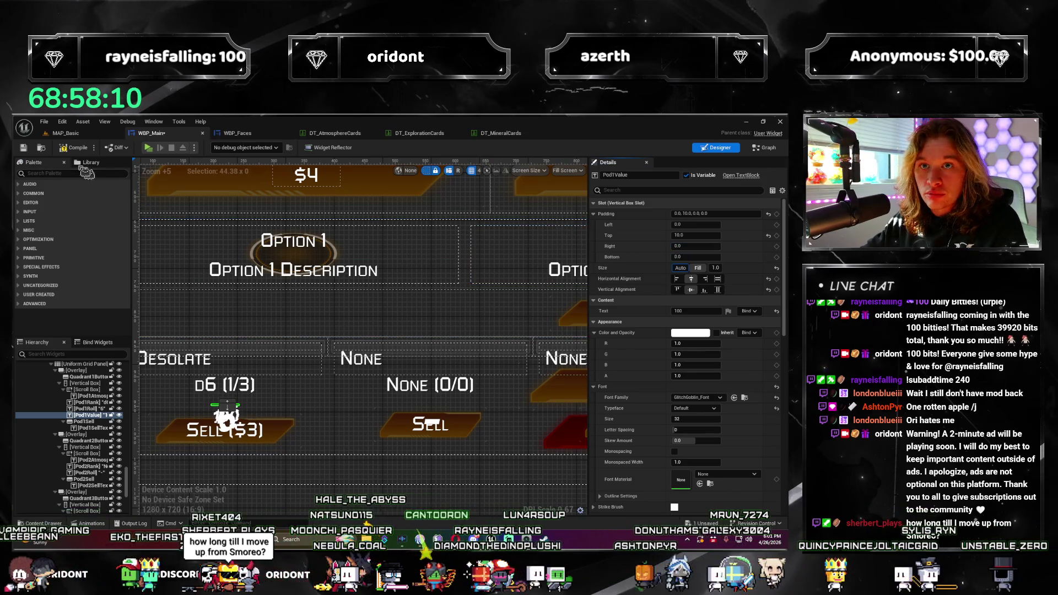
pyautogui.click(76, 147)
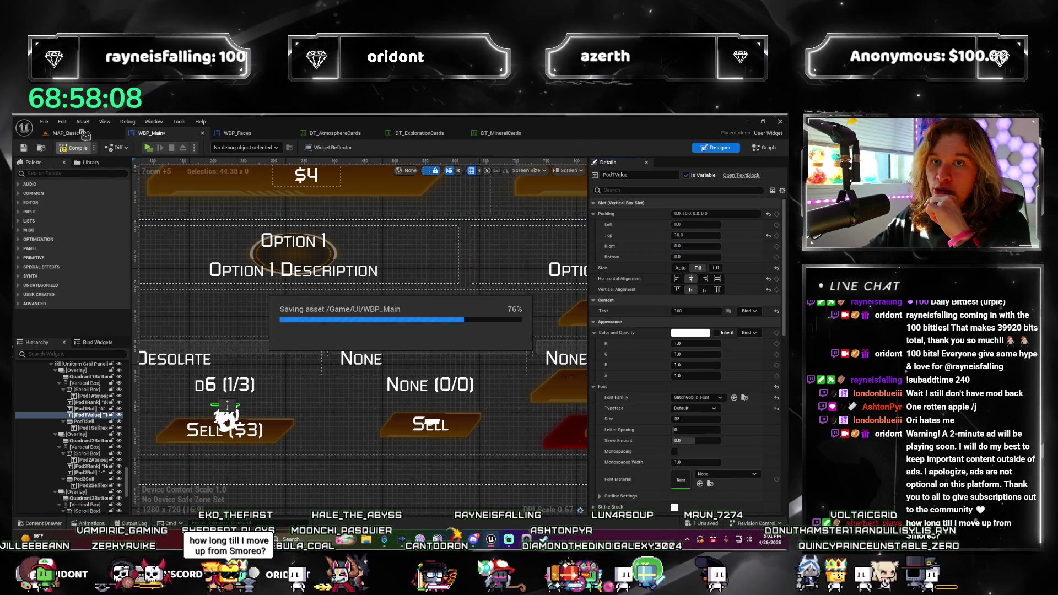
pyautogui.click(65, 133)
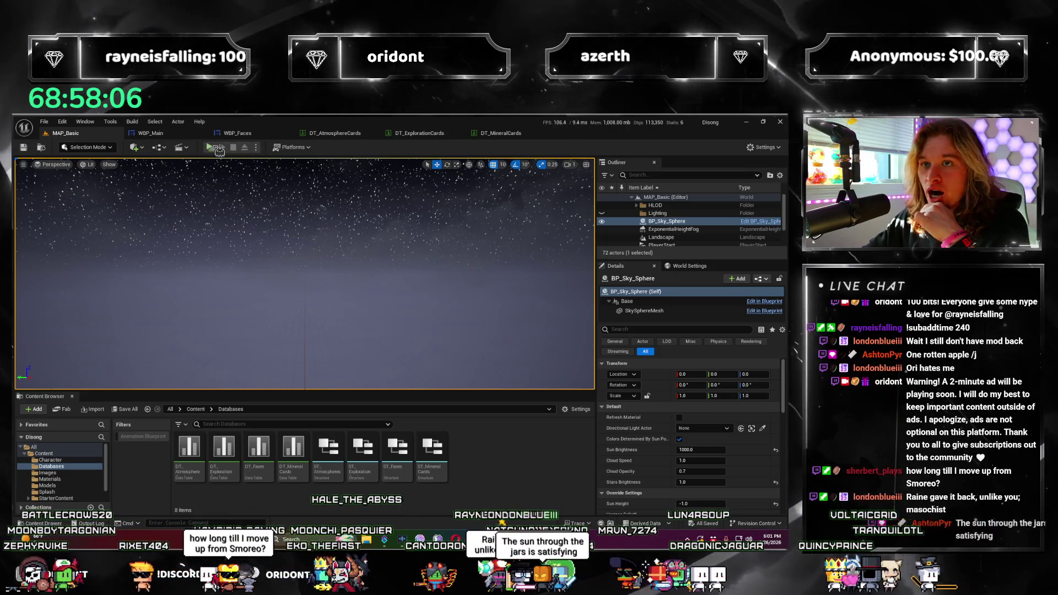
pyautogui.click(209, 148)
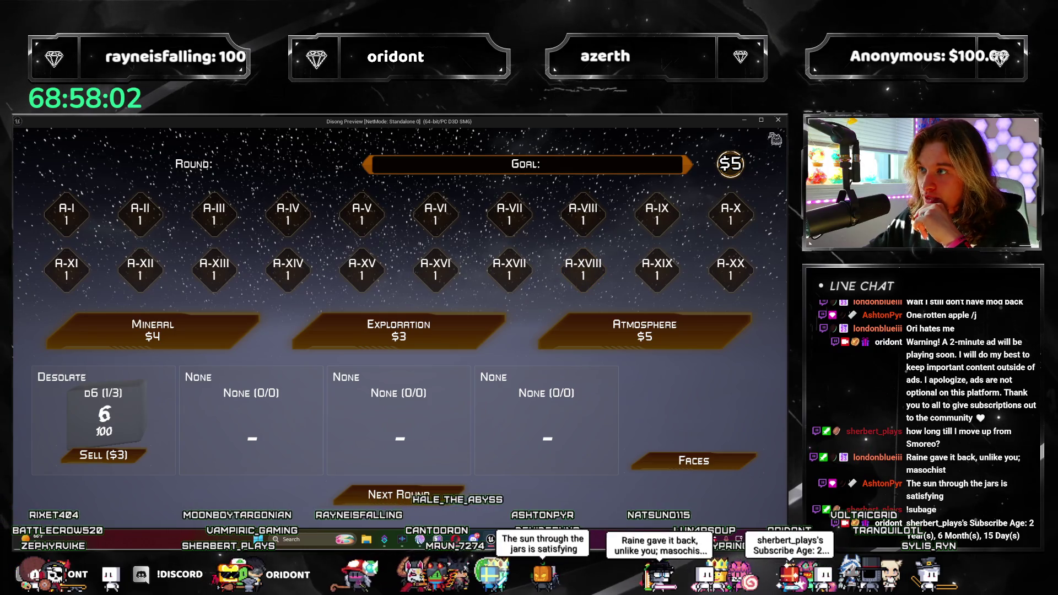
pyautogui.click(779, 121)
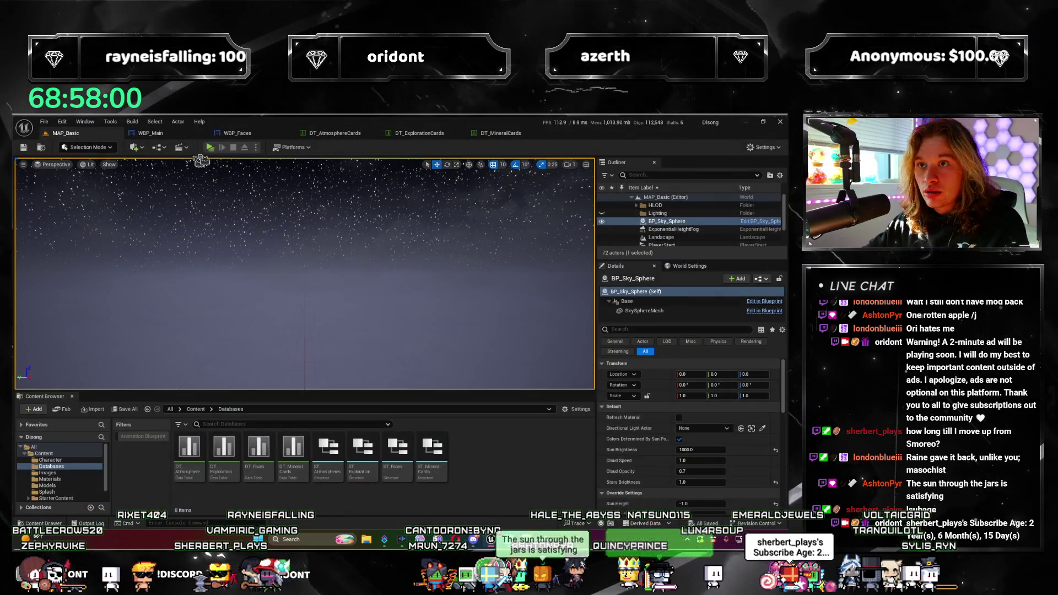
# Glance at the DT_MineralCards data table and return to the WBP_Main designer
pyautogui.click(502, 133)
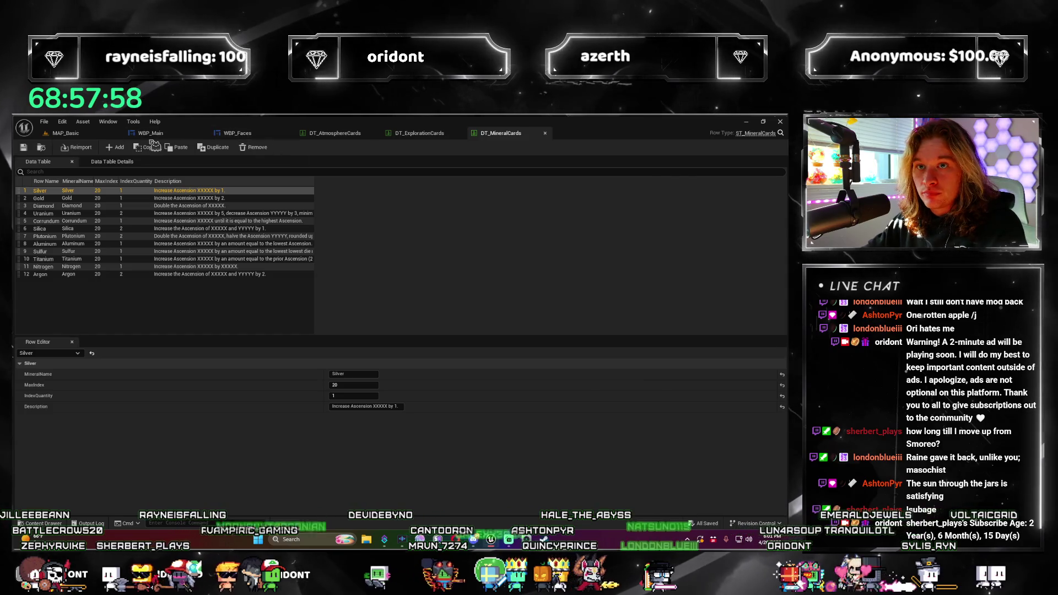
pyautogui.click(151, 133)
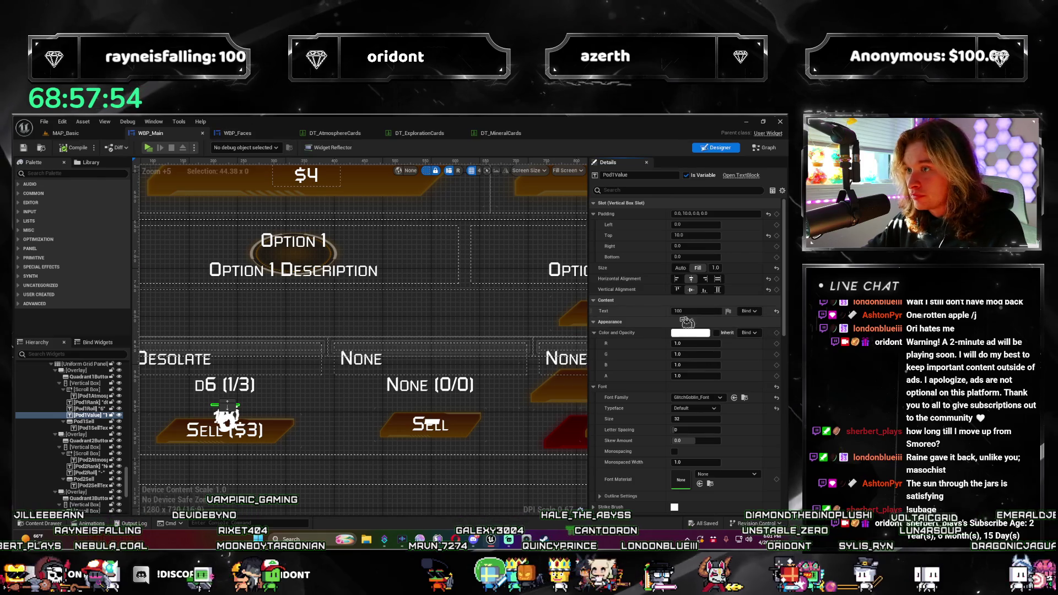
pyautogui.scroll(-4, 376, 440)
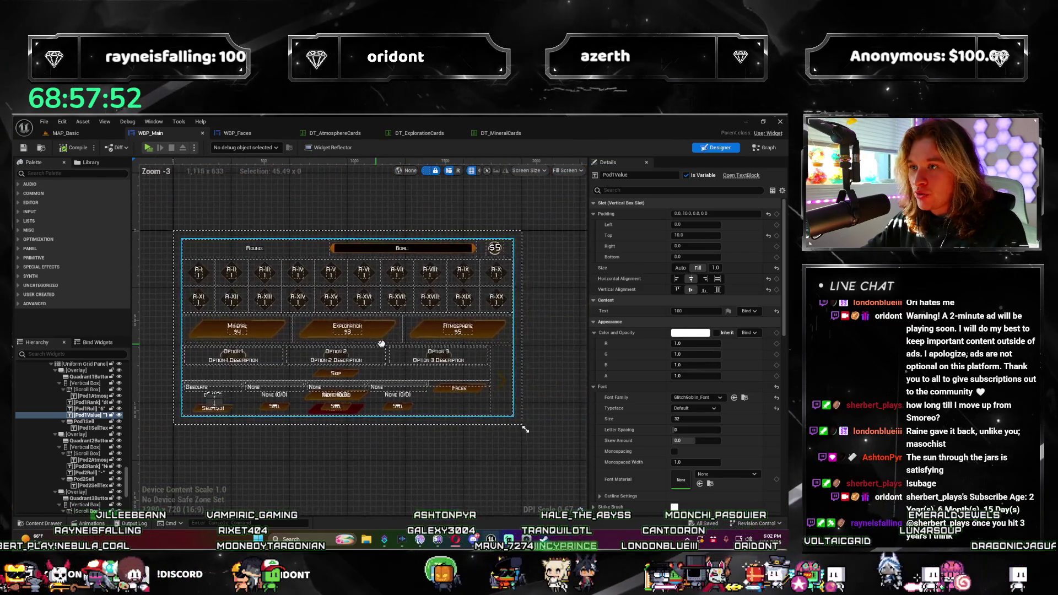
pyautogui.scroll(-2, 414, 331)
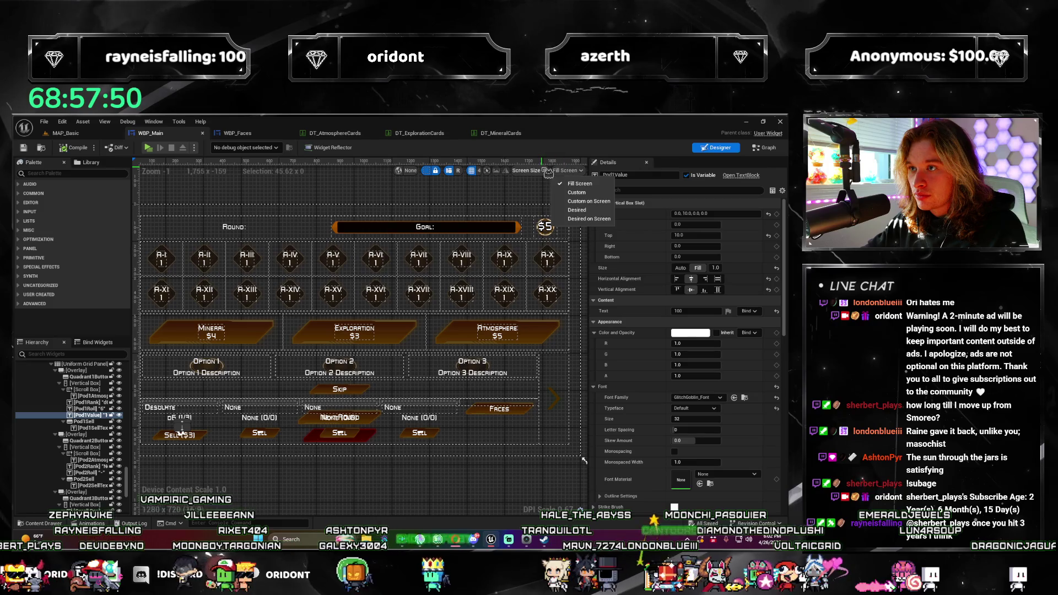
# Try the Desired, Fill Screen and Custom preview sizing modes in the WBP_Main designer
pyautogui.click(567, 171)
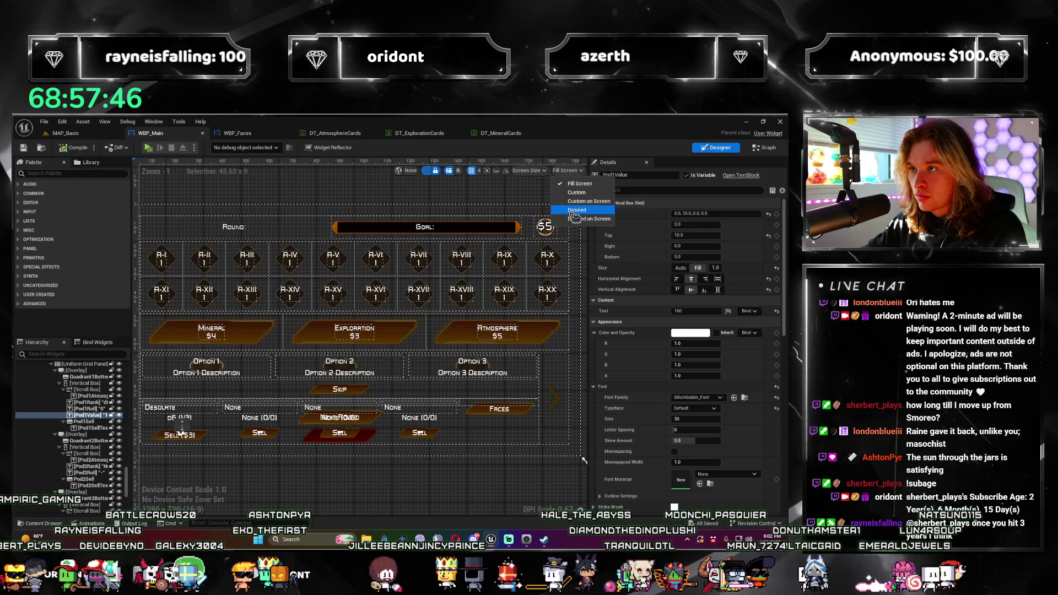
pyautogui.click(589, 218)
pyautogui.moveTo(166, 290); pyautogui.dragTo(289, 348)
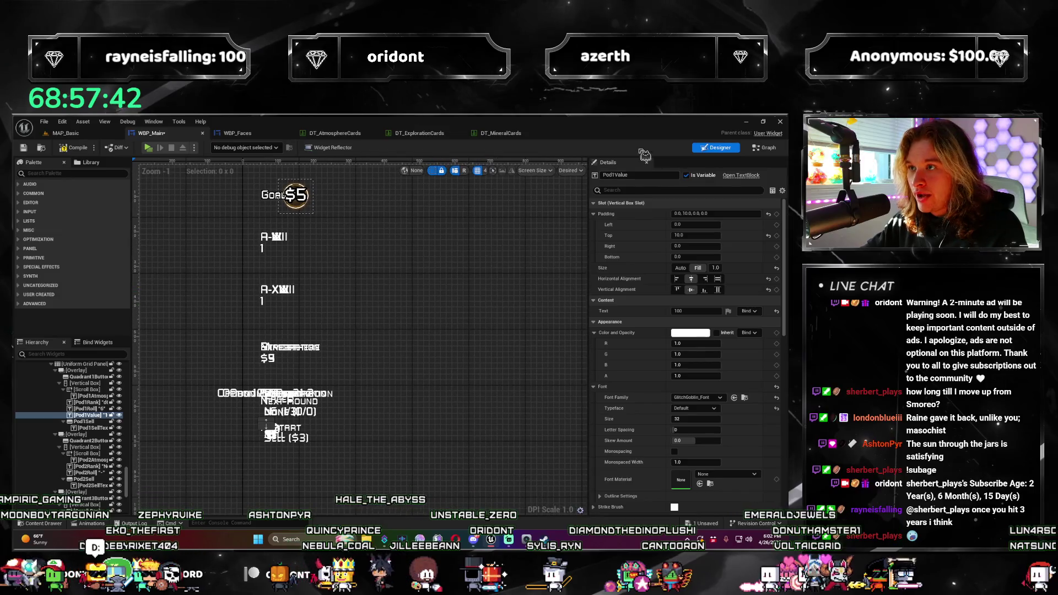
pyautogui.click(585, 183)
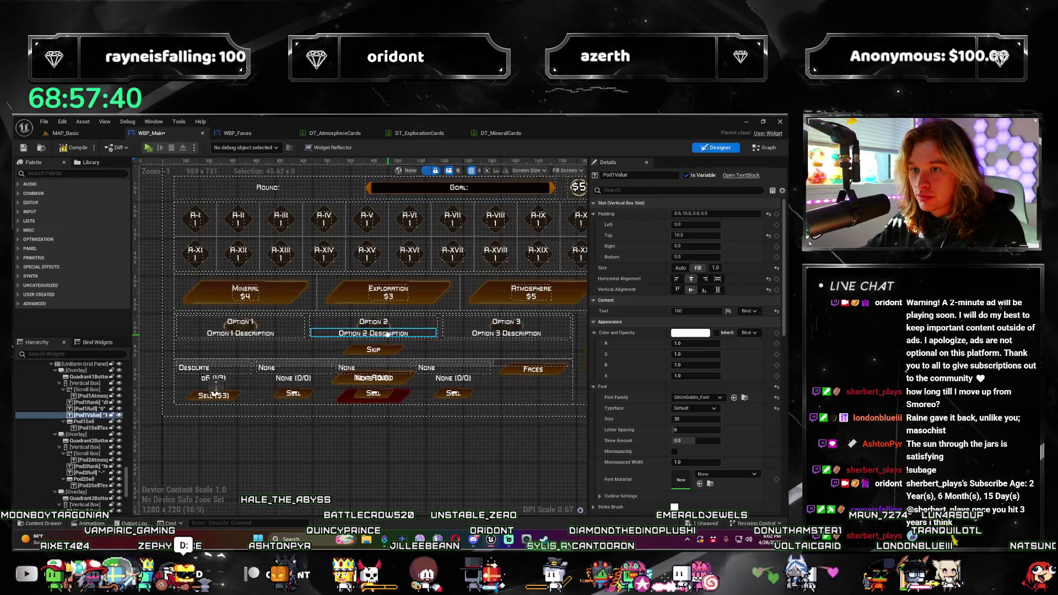
pyautogui.click(568, 171)
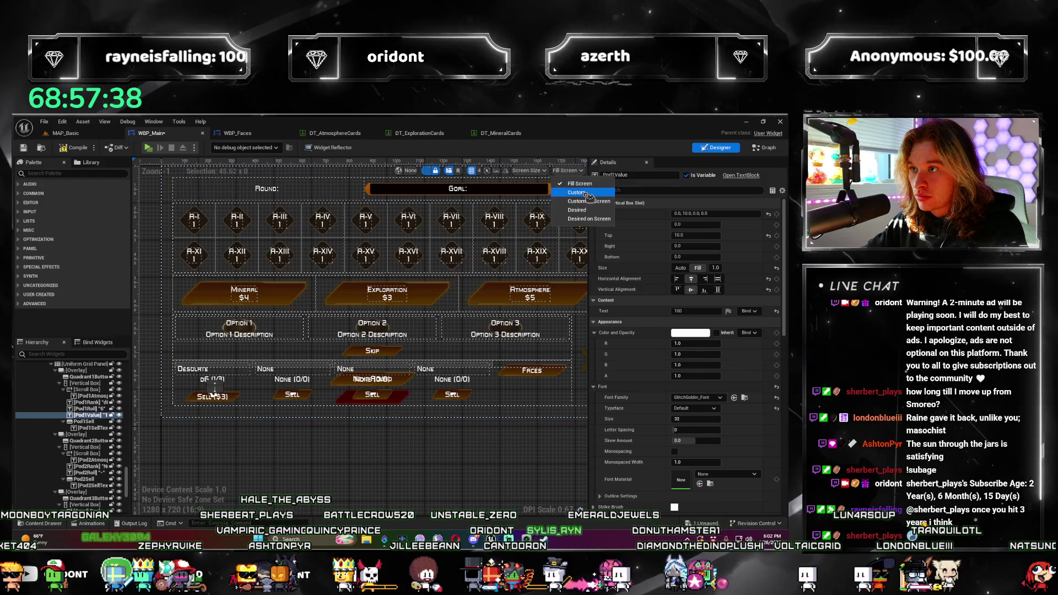
pyautogui.click(571, 195)
pyautogui.scroll(-6, 430, 289)
pyautogui.moveTo(290, 347)
pyautogui.mouseDown()
pyautogui.moveTo(485, 285)
pyautogui.moveTo(418, 279)
pyautogui.mouseUp()
pyautogui.scroll(1, 484, 285)
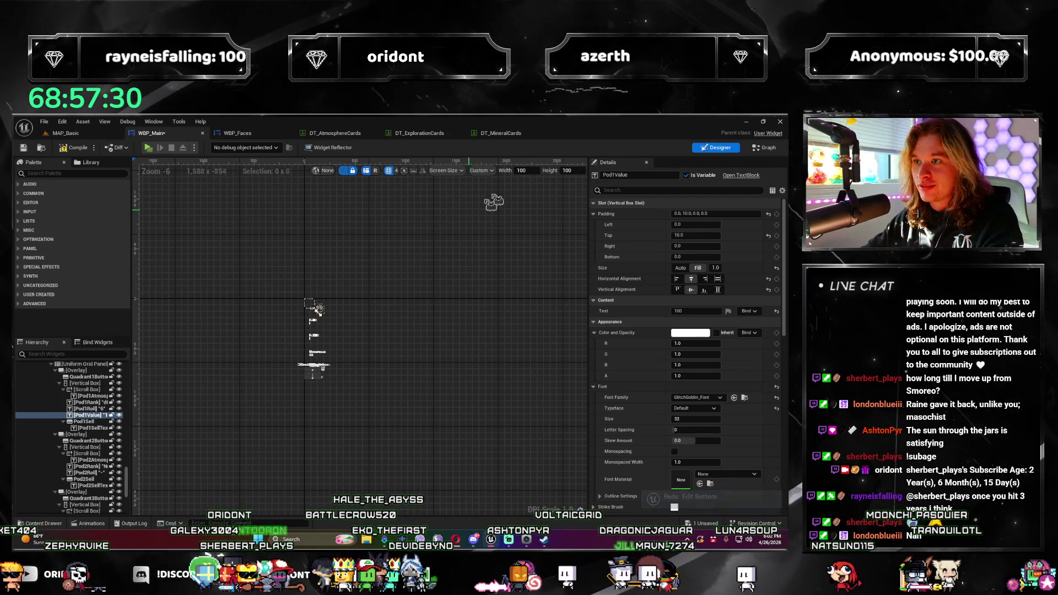
# Use Custom on Screen sizing and drag the preview area to a larger size
pyautogui.click(481, 171)
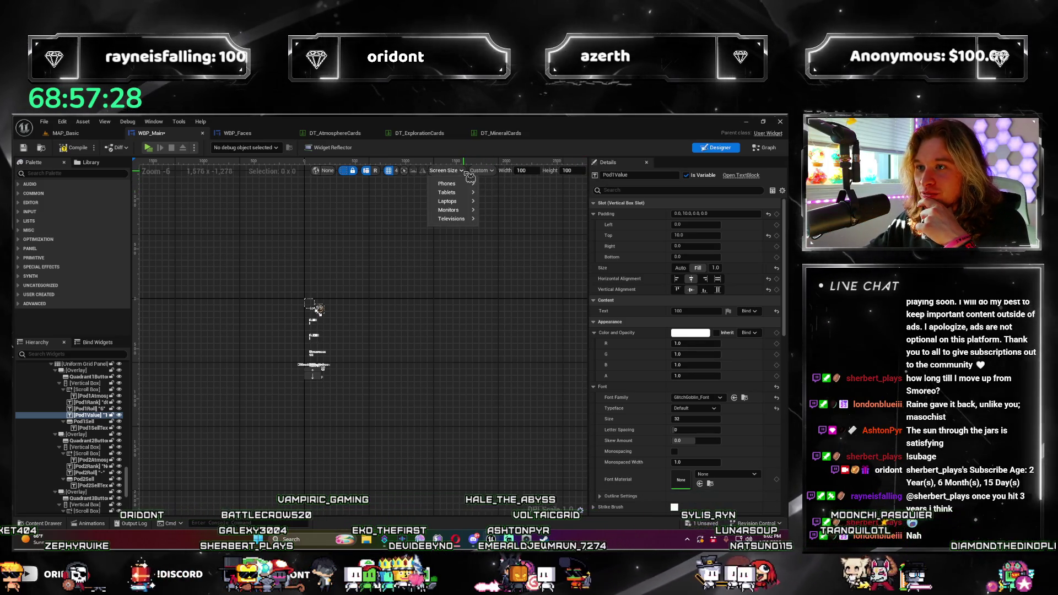
pyautogui.click(506, 201)
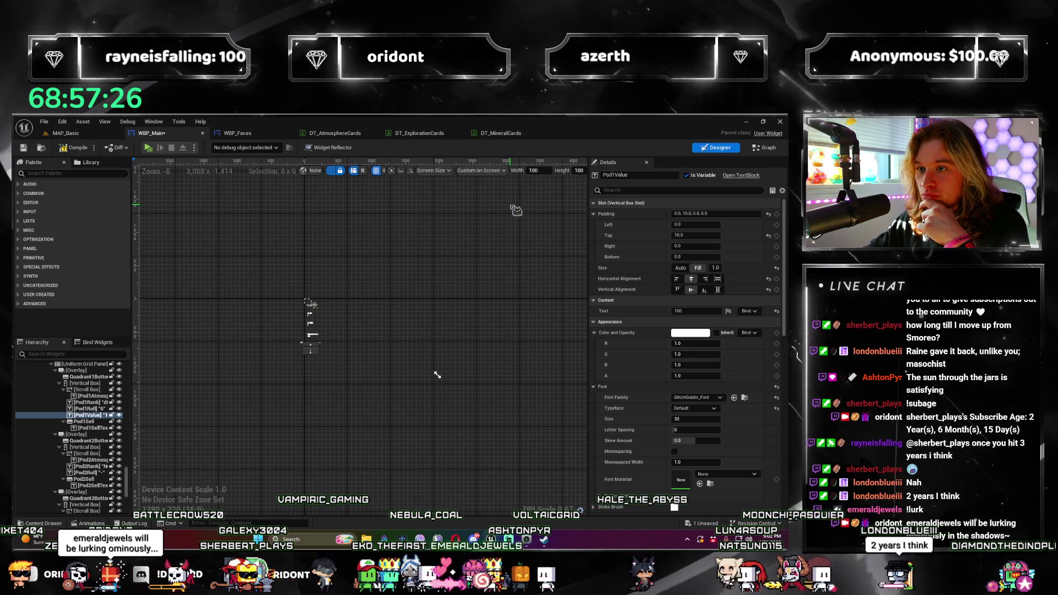
pyautogui.scroll(3, 384, 374)
pyautogui.scroll(-3, 385, 375)
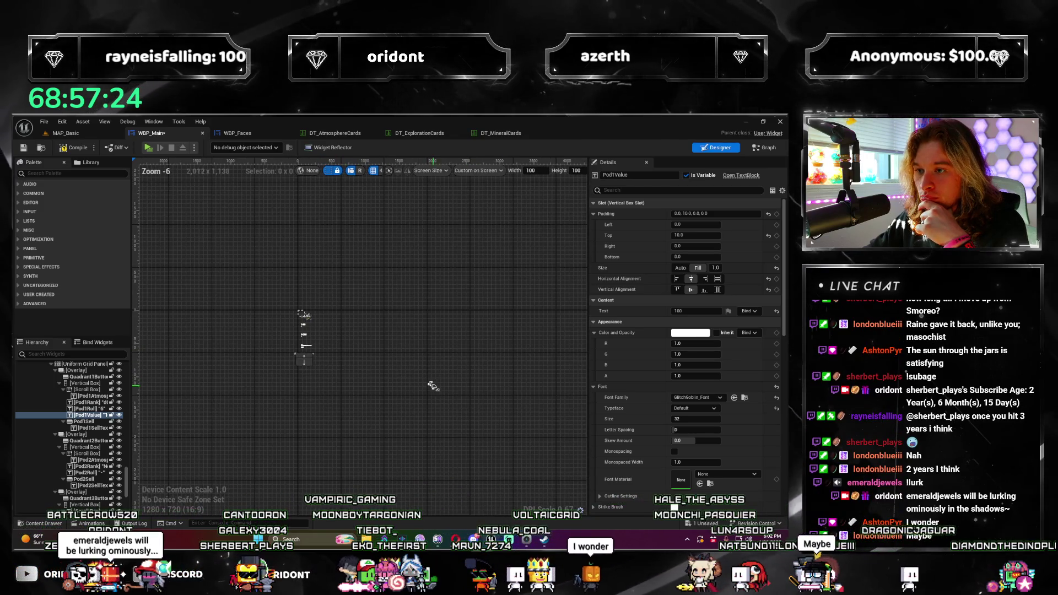
pyautogui.moveTo(304, 359); pyautogui.dragTo(430, 385)
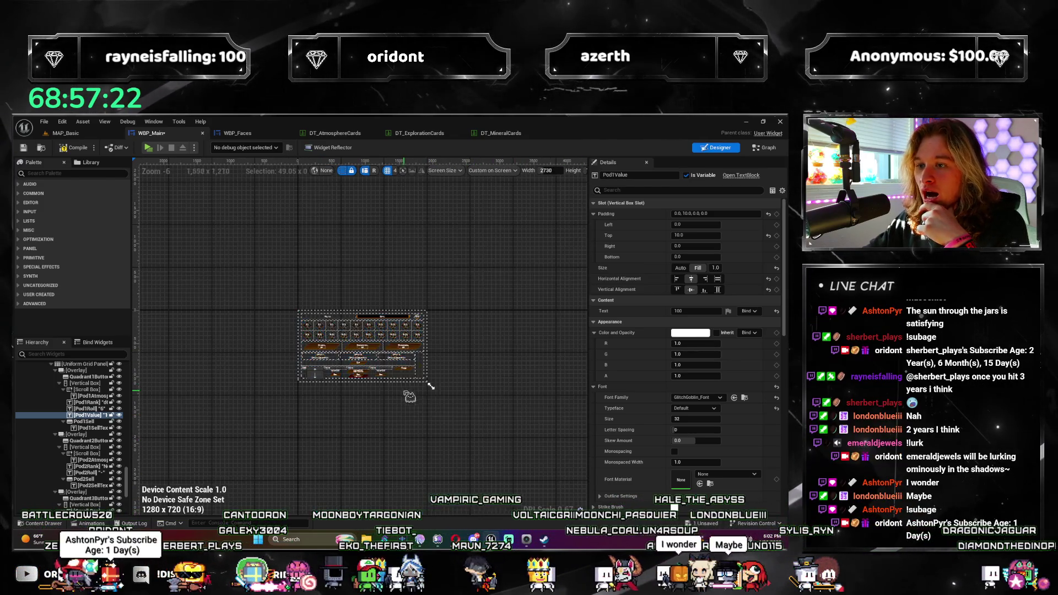
pyautogui.scroll(3, 430, 387)
pyautogui.scroll(-2, 430, 386)
pyautogui.moveTo(468, 365); pyautogui.dragTo(463, 413)
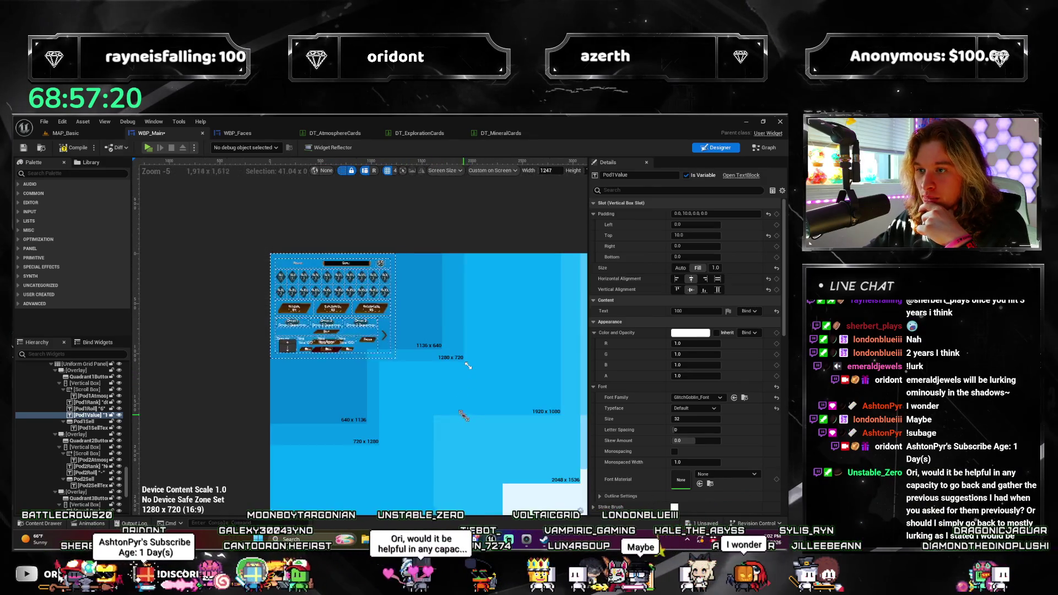
pyautogui.moveTo(468, 365); pyautogui.dragTo(505, 369)
pyautogui.scroll(1, 506, 369)
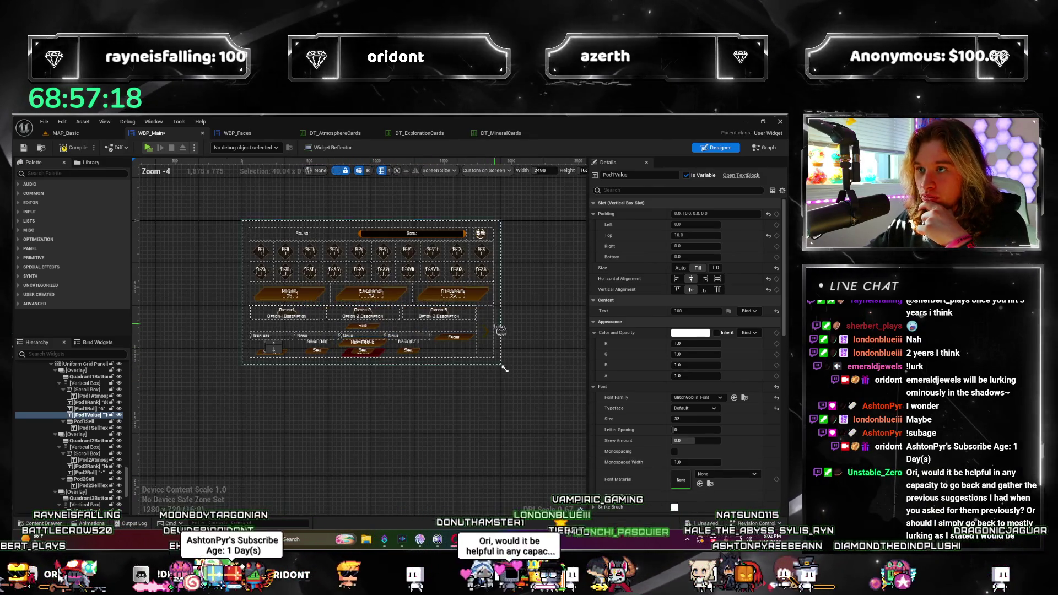
# Preview the HUD at the 4K Digital Cinema (4096×2160) screen size preset
pyautogui.click(442, 171)
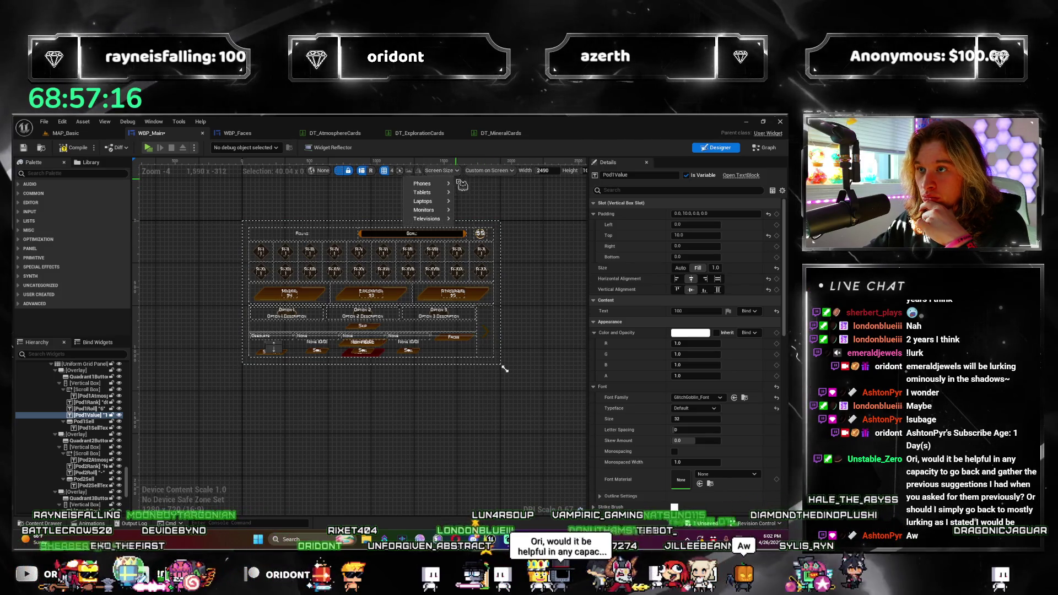
pyautogui.moveTo(427, 218)
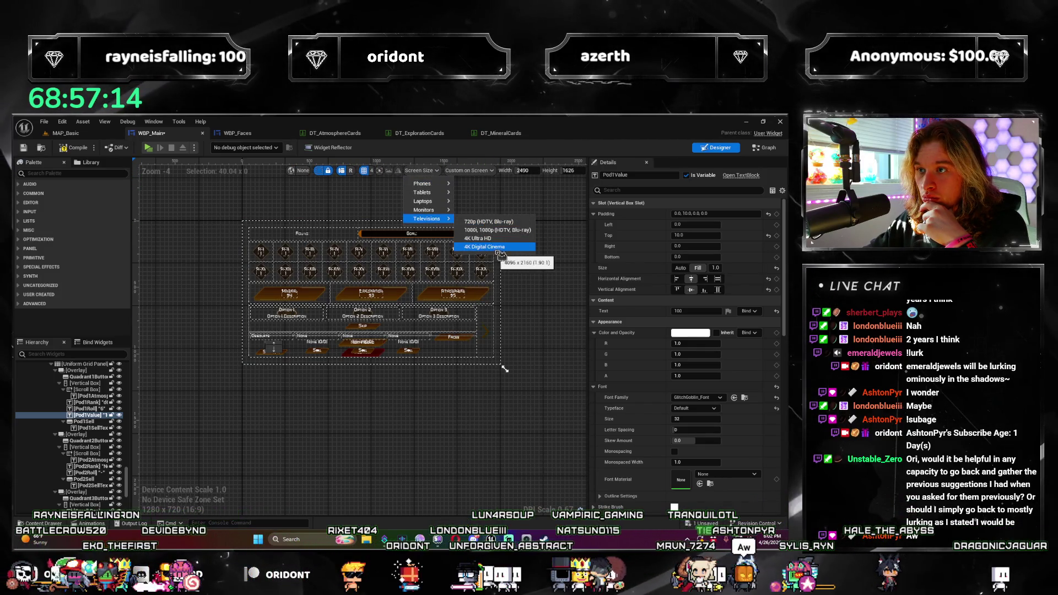
pyautogui.click(487, 247)
pyautogui.scroll(2, 355, 289)
pyautogui.scroll(-4, 376, 407)
pyautogui.scroll(-1, 376, 408)
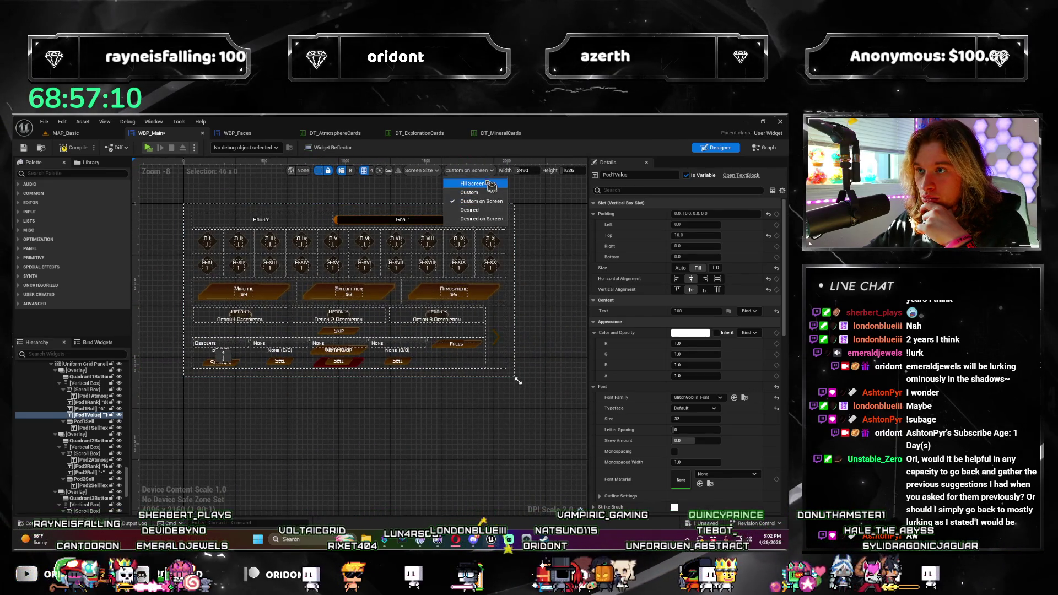
pyautogui.moveTo(462, 355); pyautogui.dragTo(479, 382)
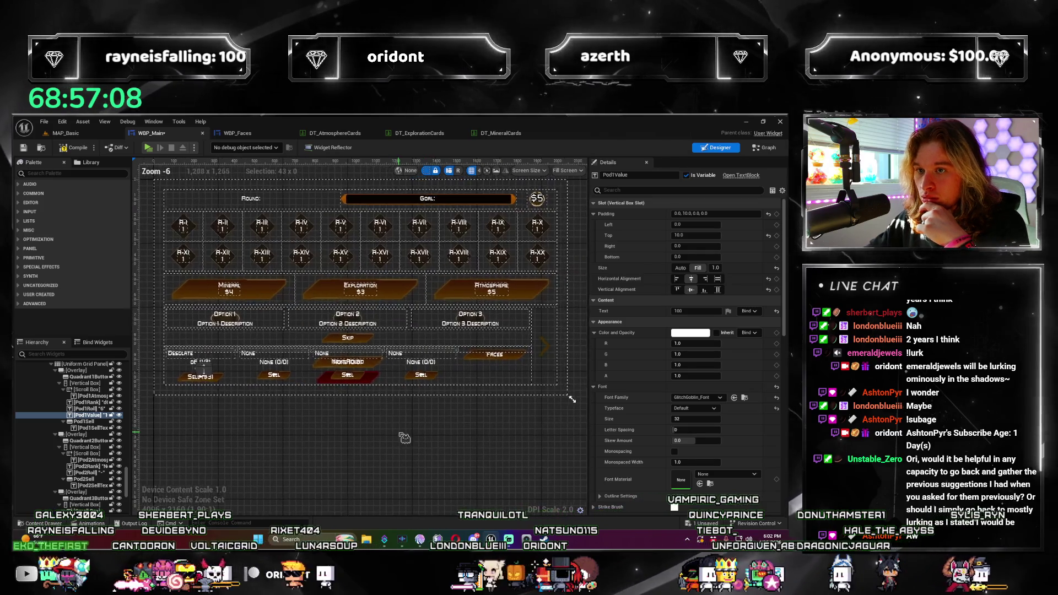
# Preview the HUD at the 21.5–24 inch monitor size (1680 x 1050) and inspect the pod layout
pyautogui.click(529, 171)
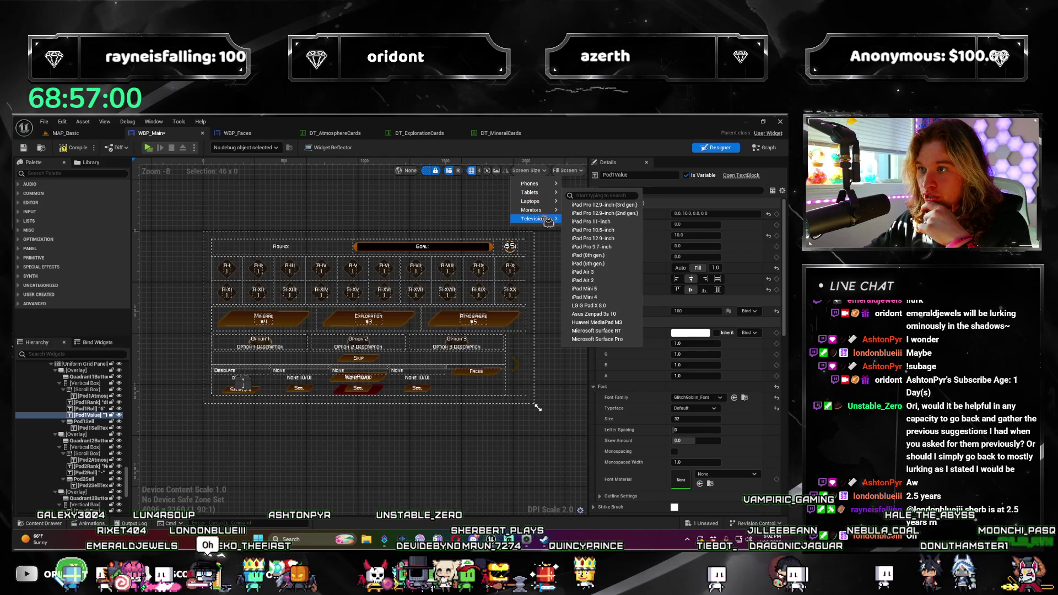
pyautogui.moveTo(531, 209)
pyautogui.click(589, 230)
pyautogui.scroll(5, 327, 446)
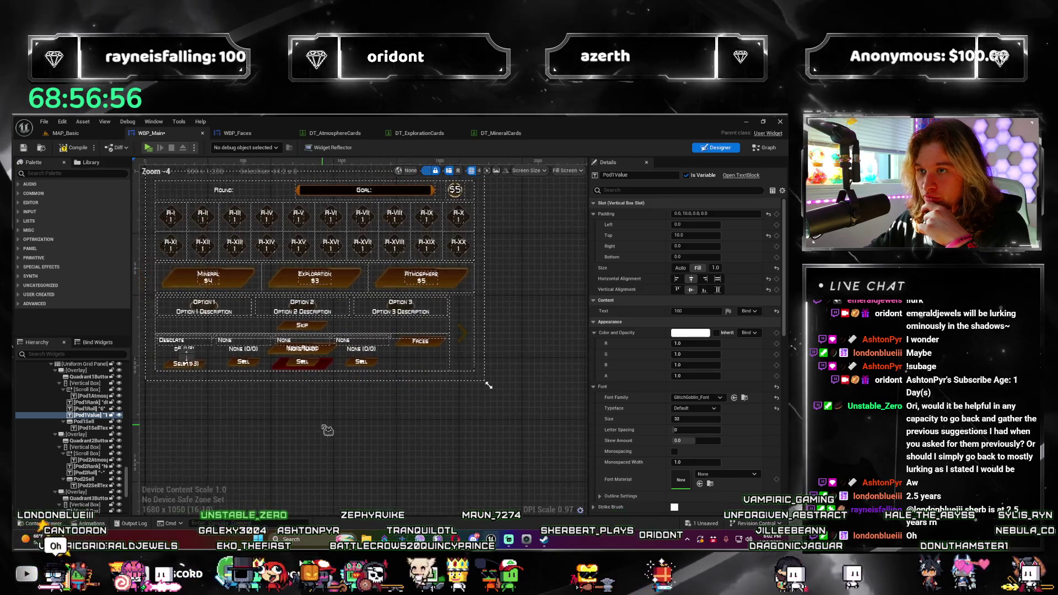
pyautogui.scroll(-8, 327, 446)
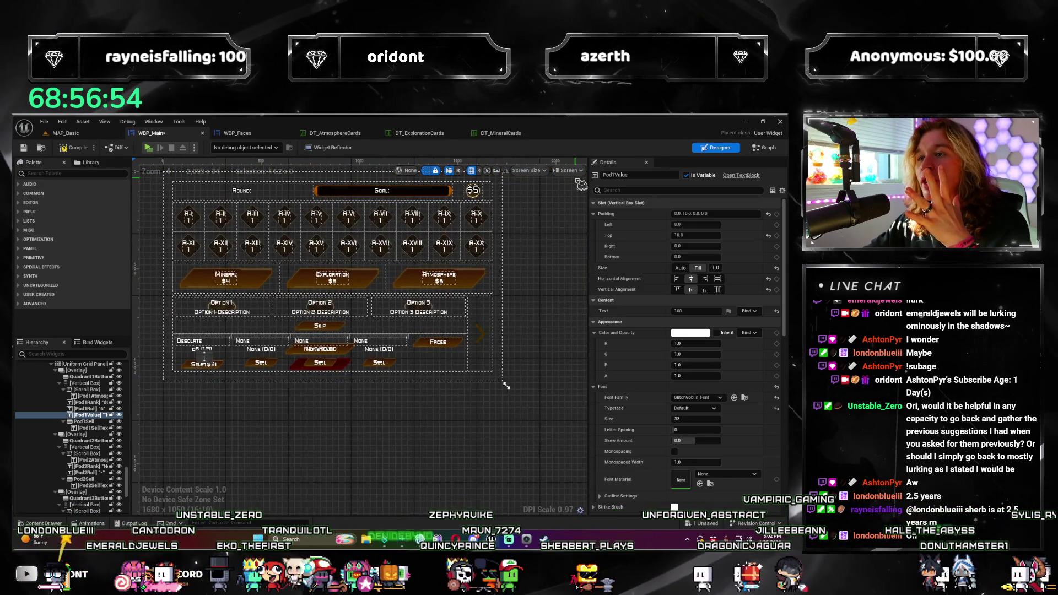
pyautogui.click(459, 172)
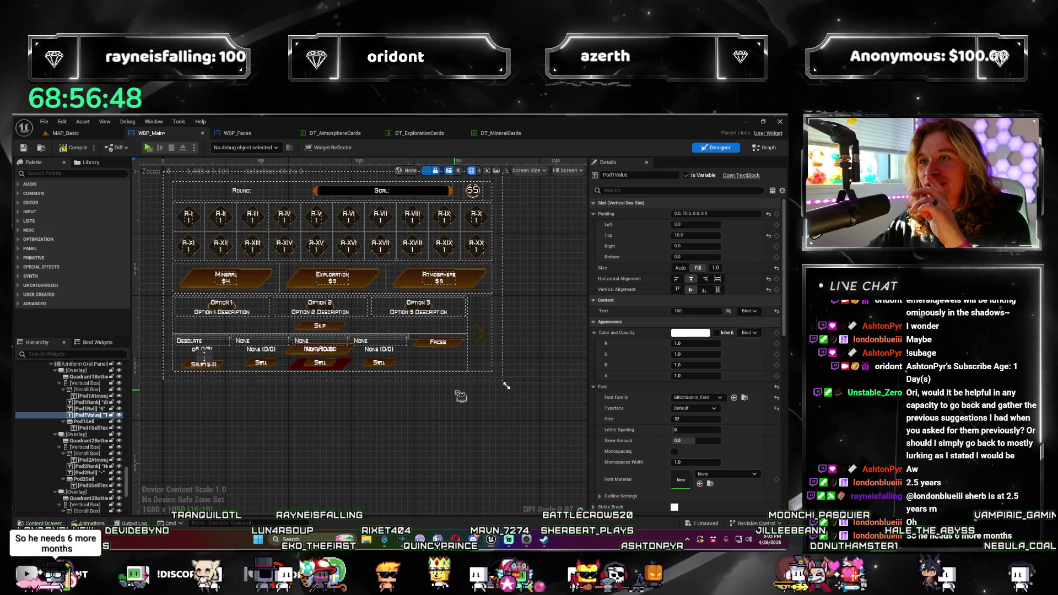
pyautogui.scroll(5, 334, 416)
pyautogui.scroll(3, 335, 416)
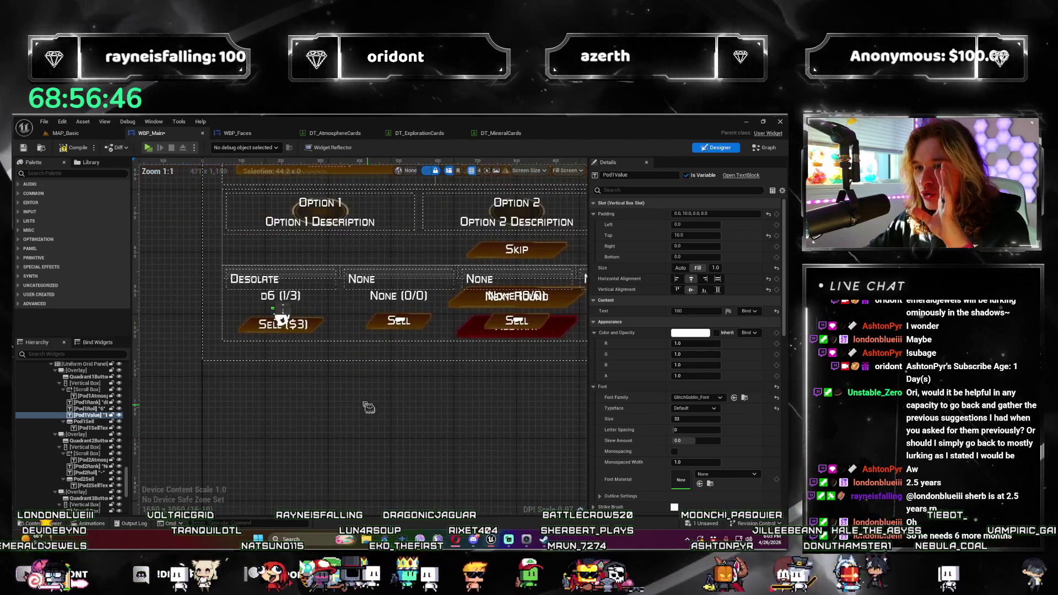
pyautogui.scroll(-2, 276, 412)
pyautogui.scroll(-2, 277, 411)
pyautogui.scroll(-2, 239, 430)
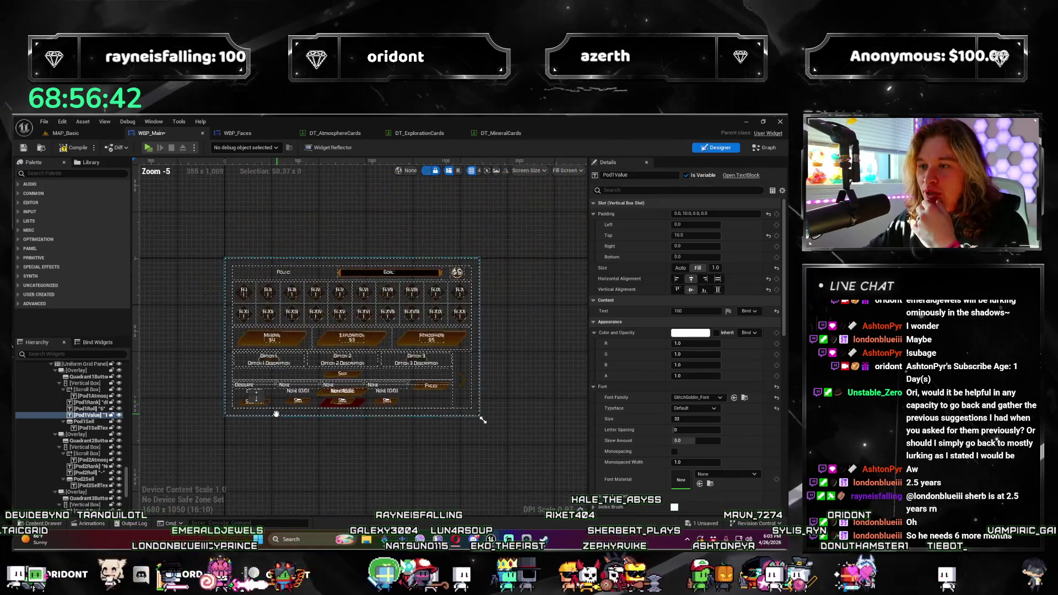
pyautogui.scroll(1, 267, 379)
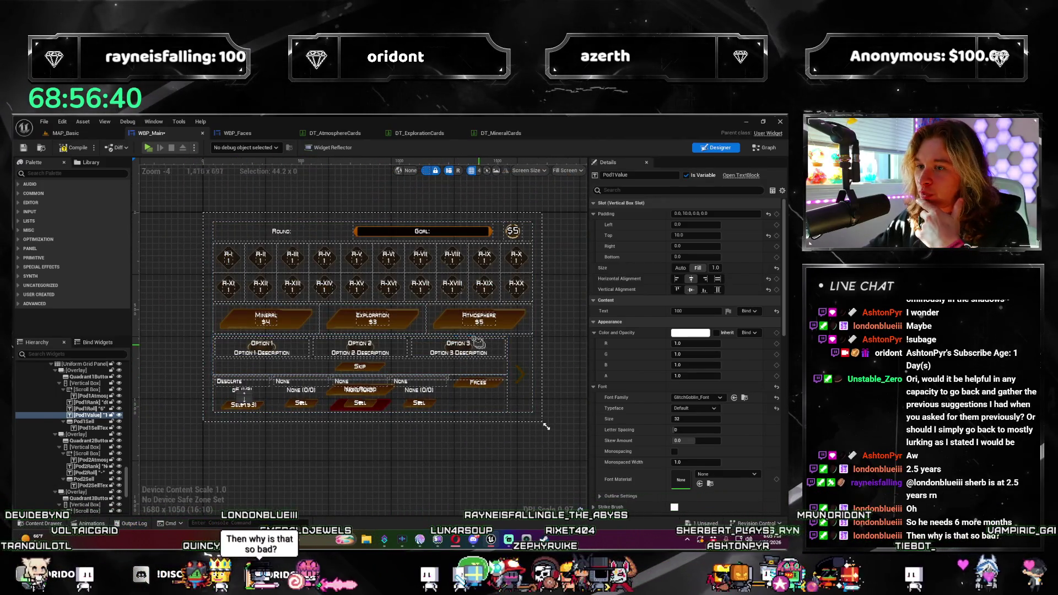
pyautogui.moveTo(545, 425); pyautogui.dragTo(547, 427)
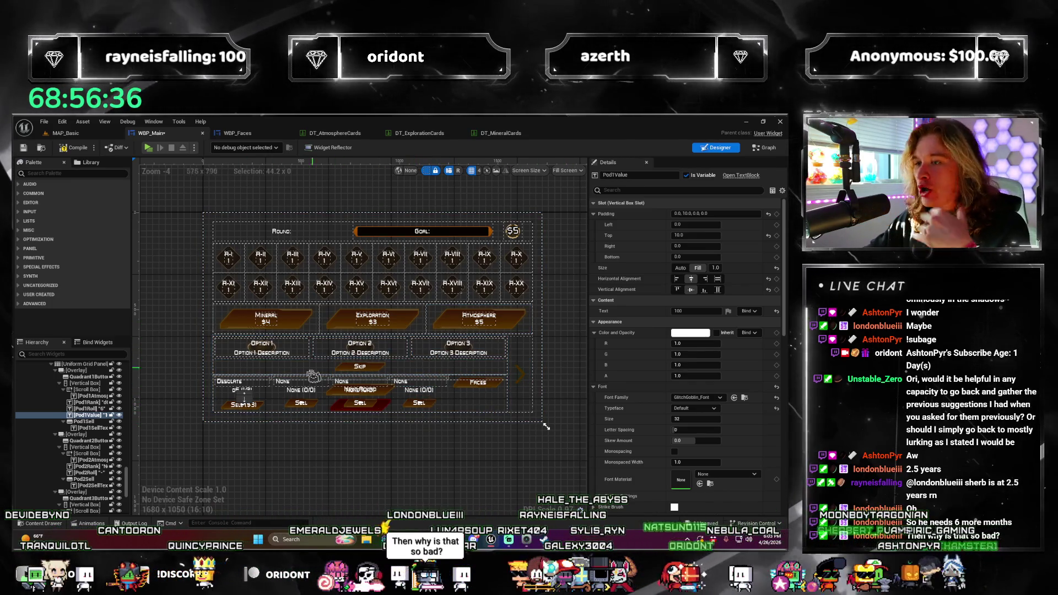
pyautogui.click(361, 402)
pyautogui.scroll(2, 355, 409)
pyautogui.scroll(-2, 347, 412)
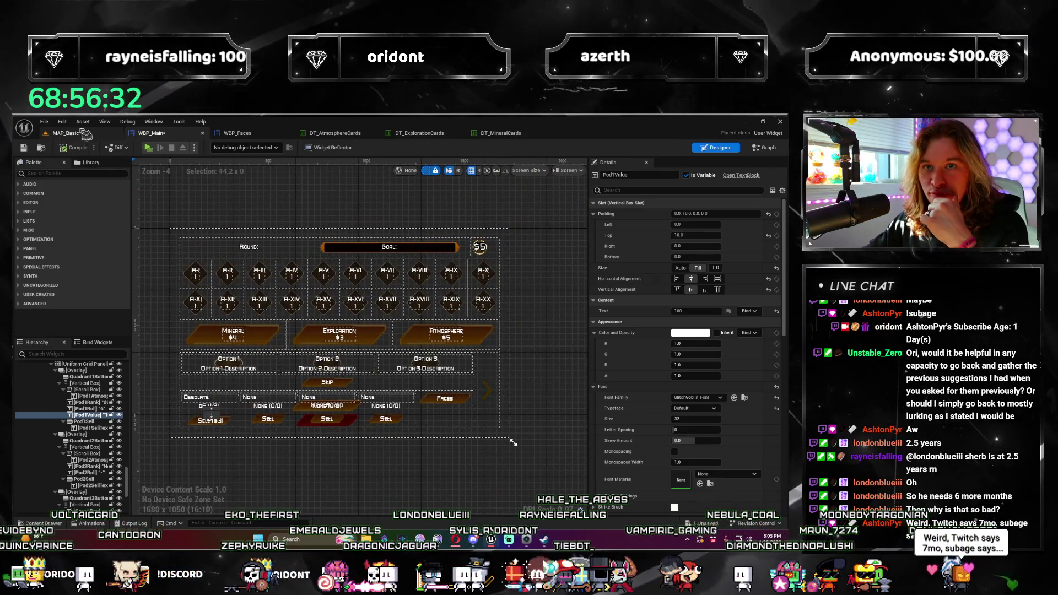
# Return to MAP_Basic and play the level in the editor
pyautogui.click(82, 133)
pyautogui.click(205, 149)
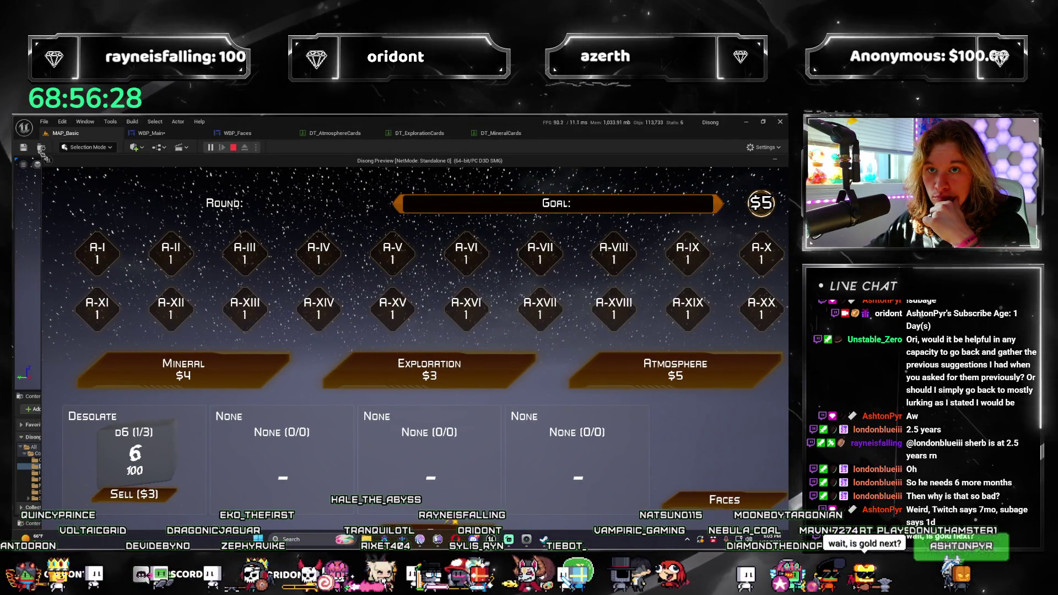
# Move the running Disong preview window aside and bring up the WBP_Main designer
pyautogui.moveTo(48, 160); pyautogui.dragTo(418, 325)
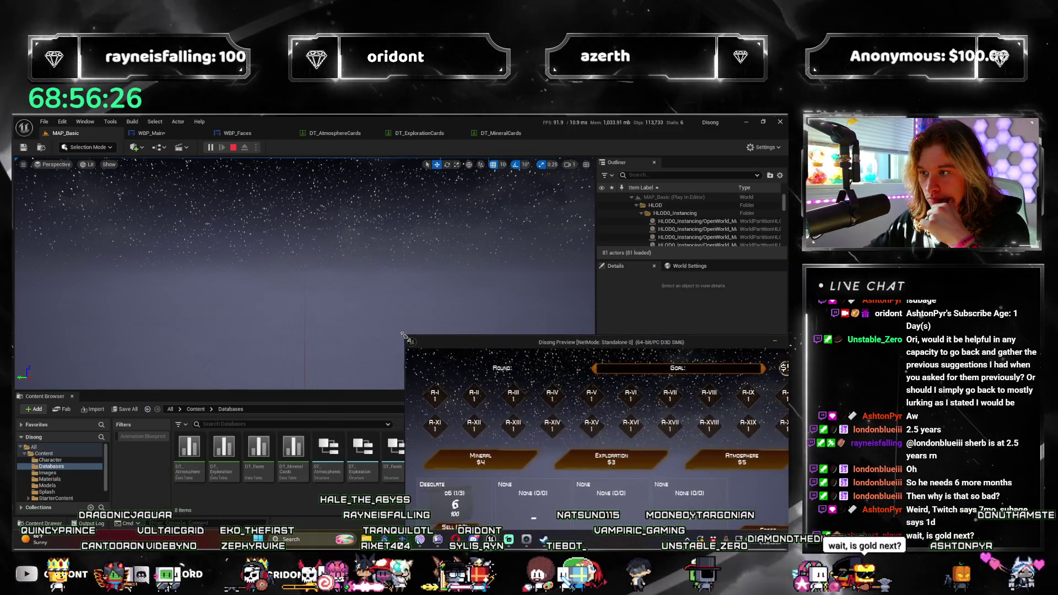
pyautogui.moveTo(478, 322); pyautogui.dragTo(385, 206)
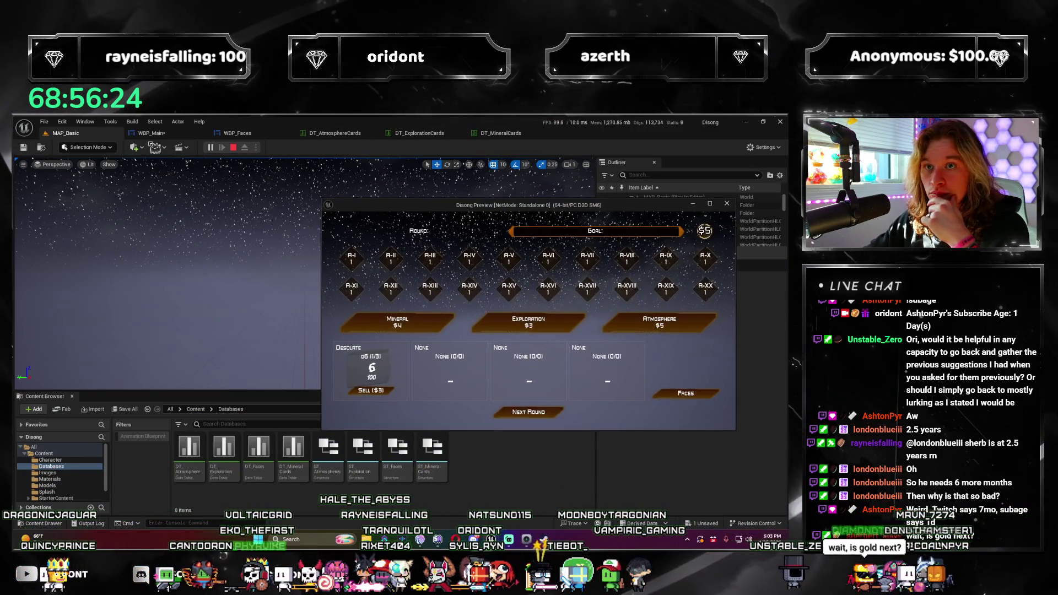
pyautogui.click(152, 133)
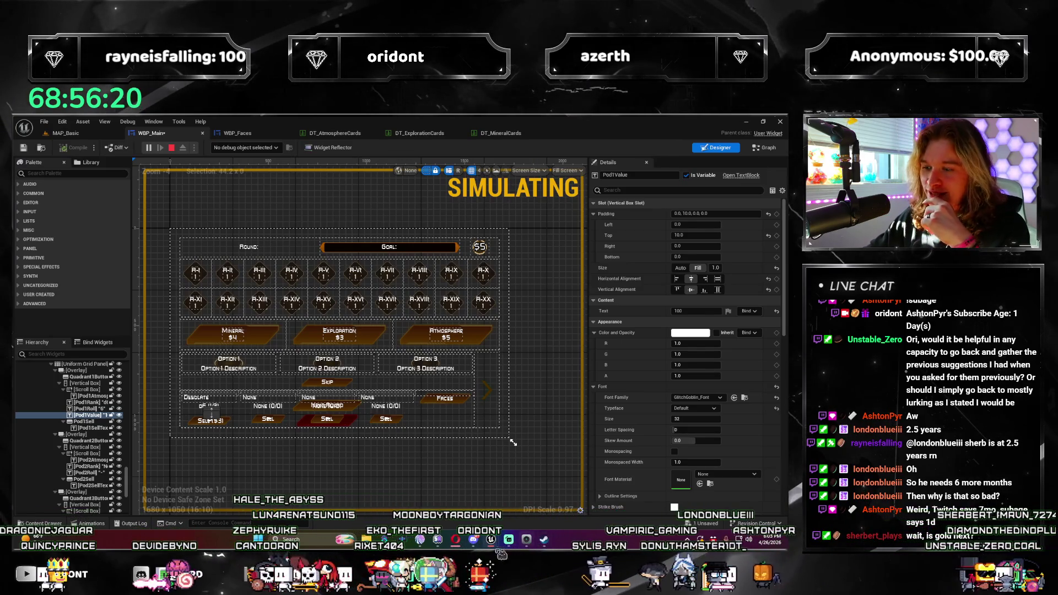
# Return to the Disong preview, skip the card choice back to the pods, and close the preview
pyautogui.hotkey('alt', 'Tab')
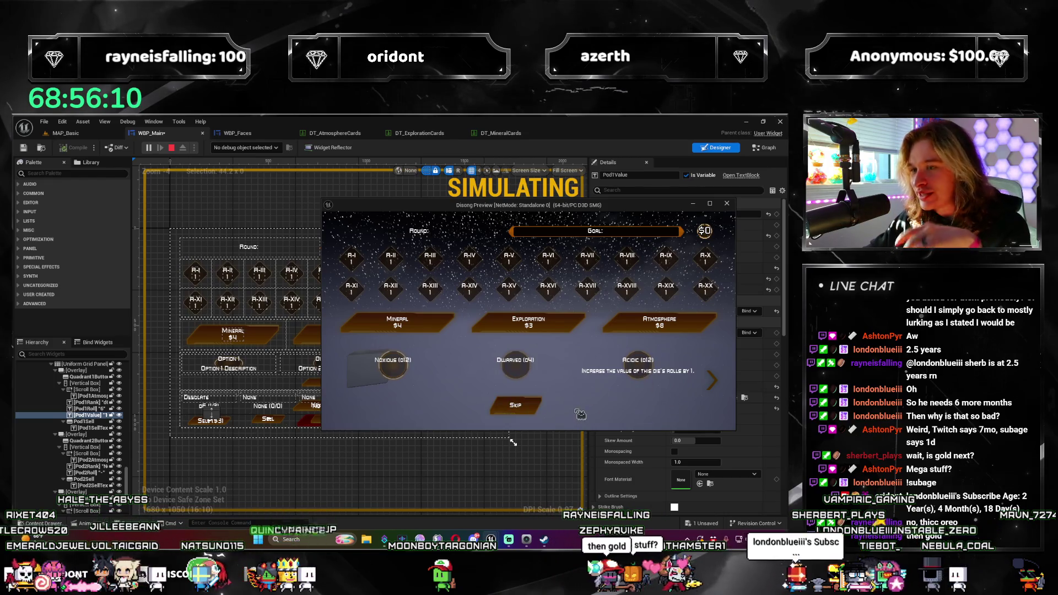
pyautogui.click(690, 374)
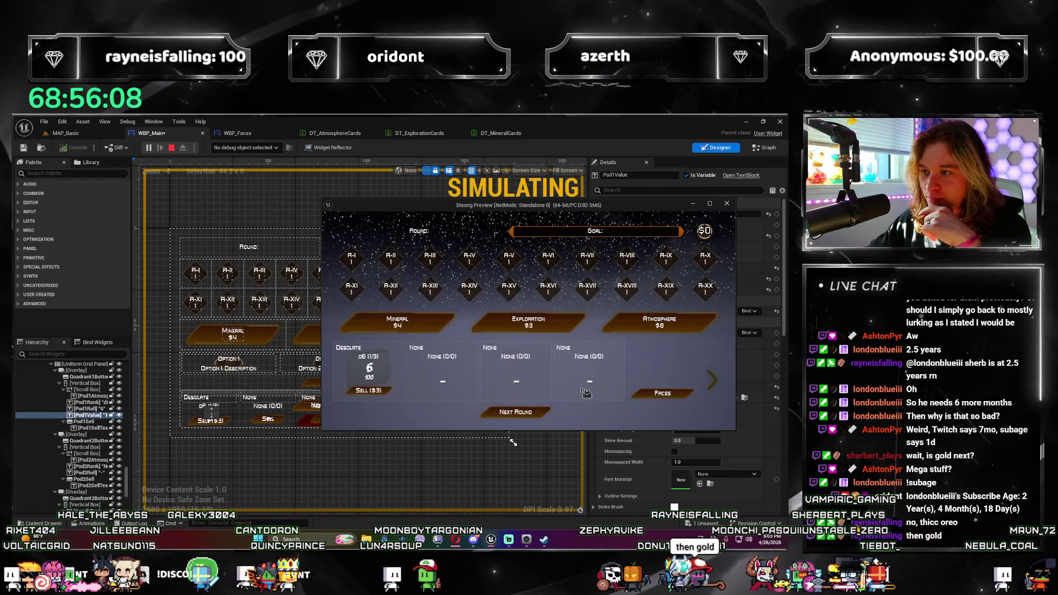
pyautogui.click(728, 203)
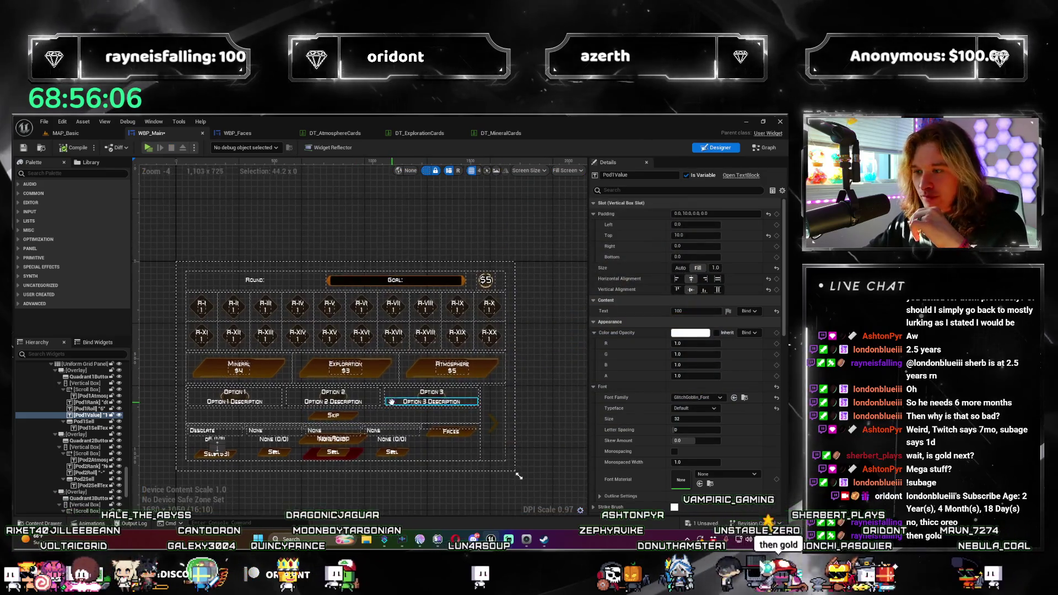
pyautogui.scroll(5, 386, 379)
# Rename the duplicated pod value text widget to Pod2Value and edit its default text
pyautogui.moveTo(387, 379); pyautogui.dragTo(455, 364)
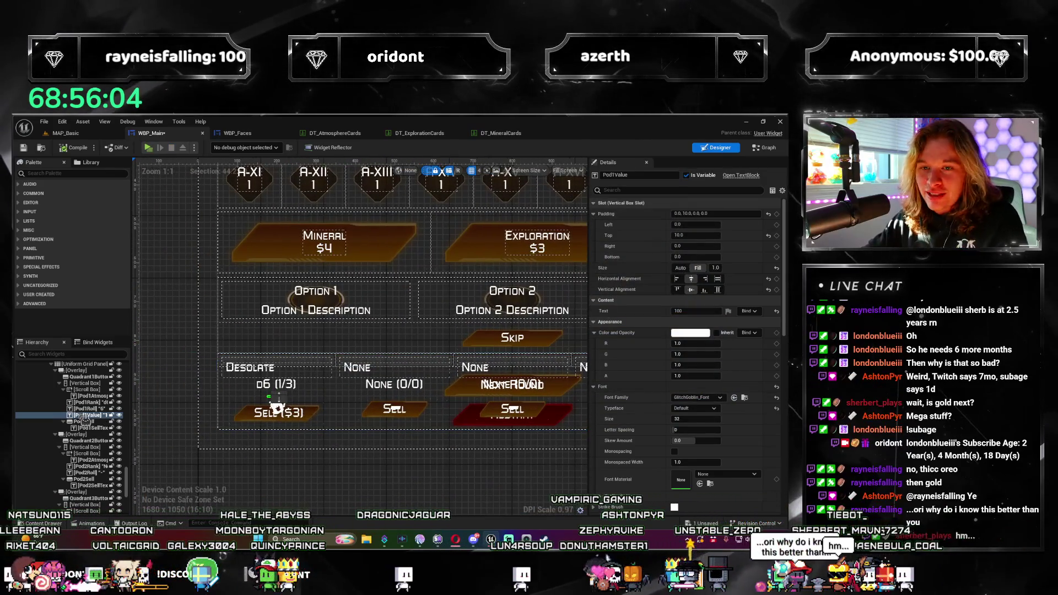
pyautogui.click(91, 478)
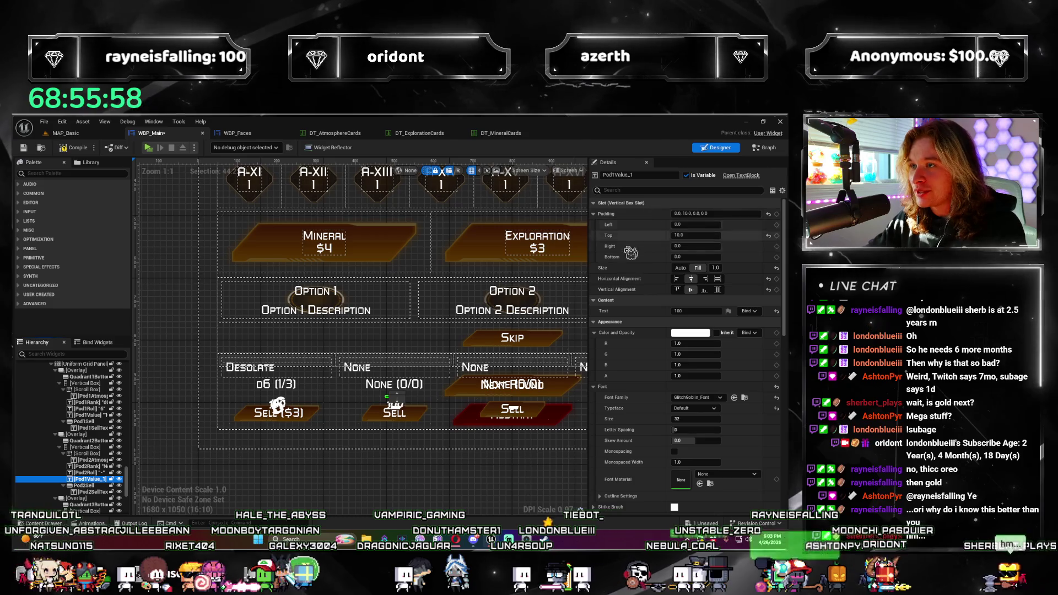
pyautogui.click(629, 175)
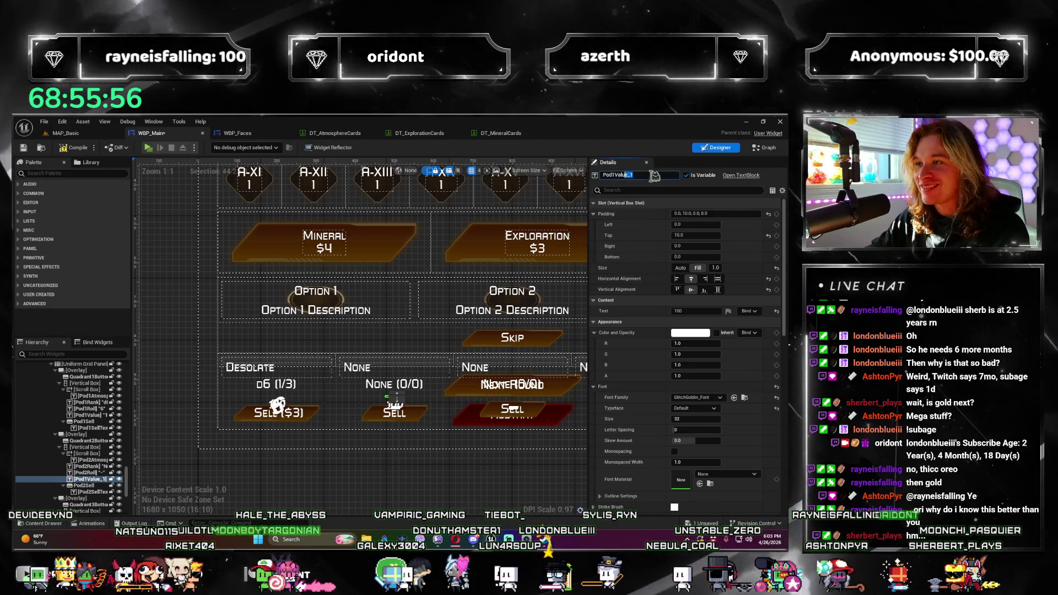
pyautogui.write('Pod1Value')
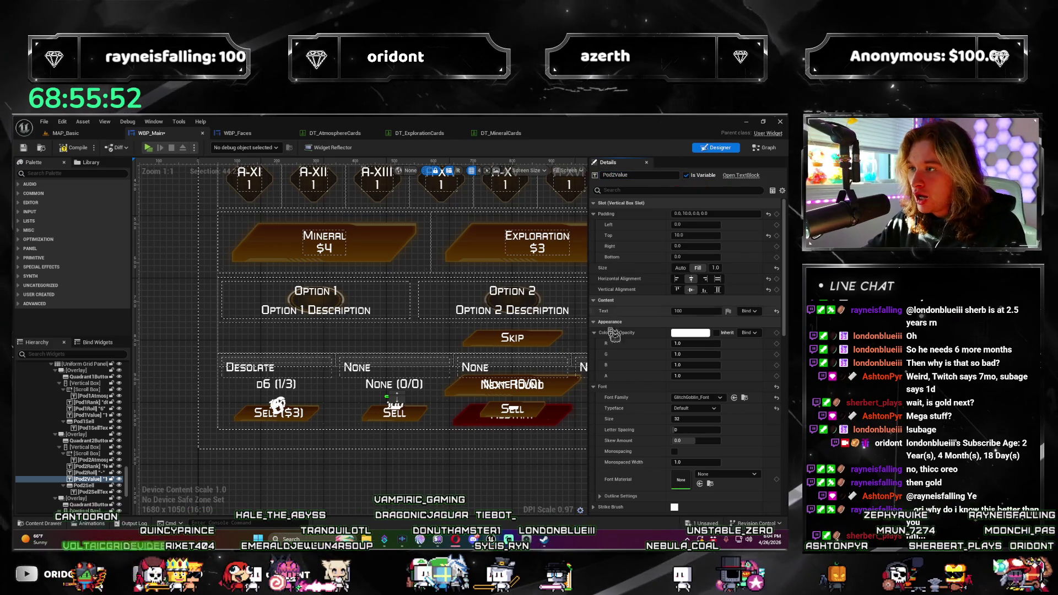
pyautogui.click(701, 311)
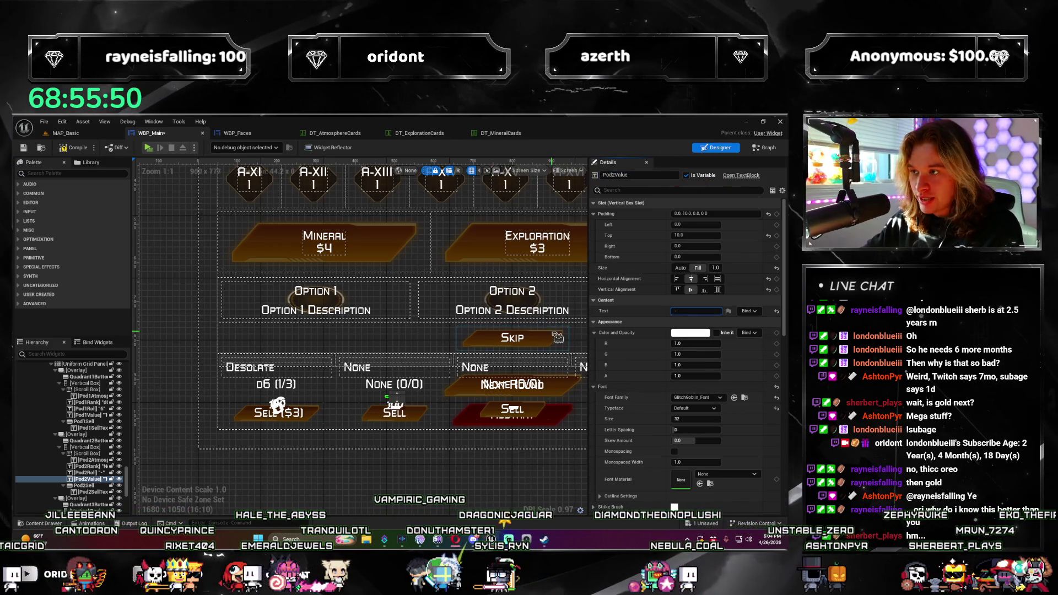
# Change Pod1Value's displayed text from 100 to 6, then select Pod2Roll
pyautogui.click(91, 415)
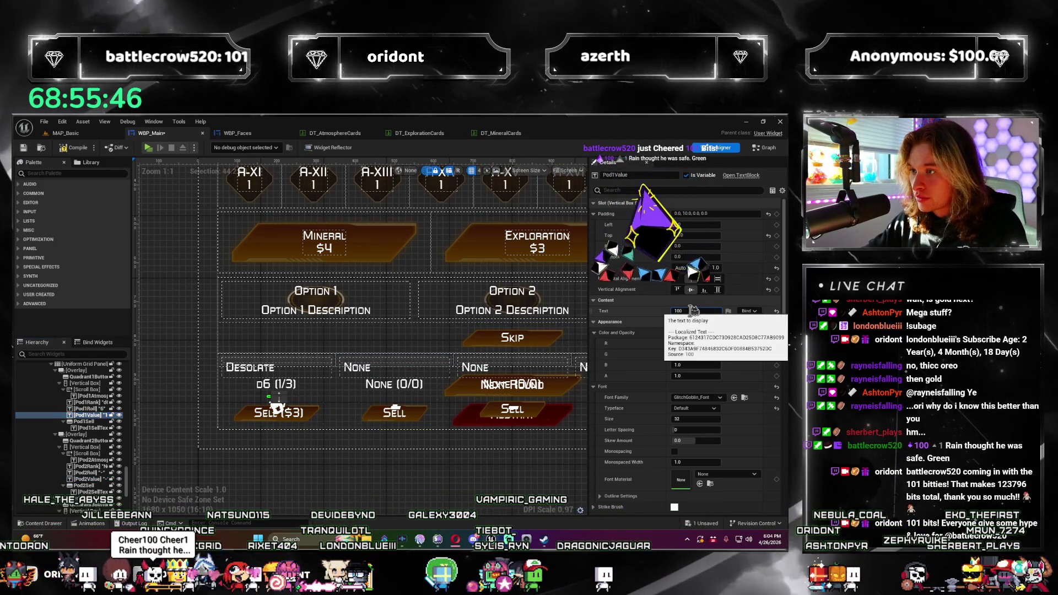
pyautogui.click(694, 312)
pyautogui.write('6')
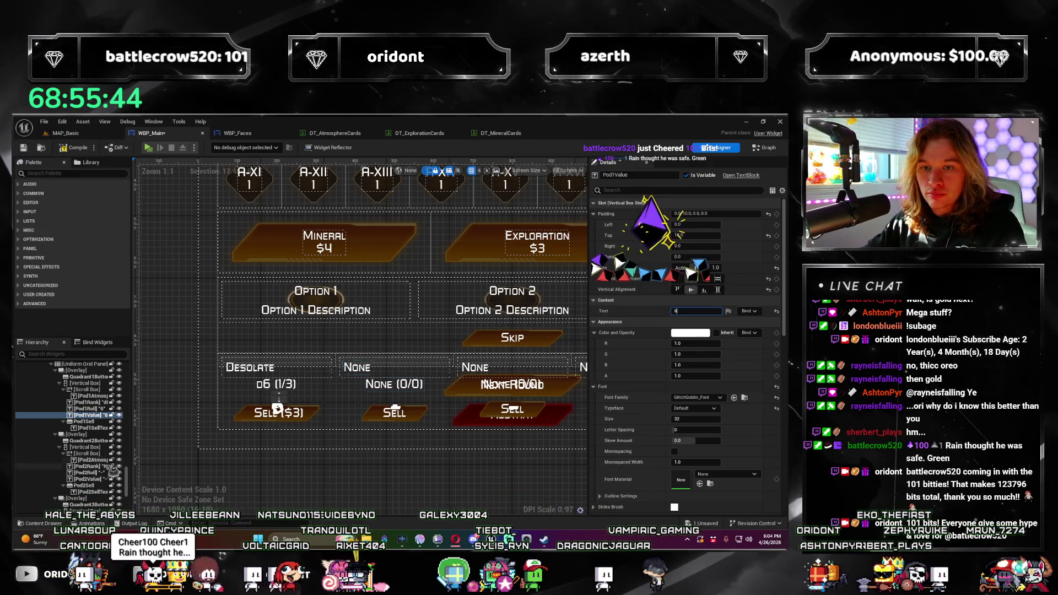
pyautogui.click(97, 472)
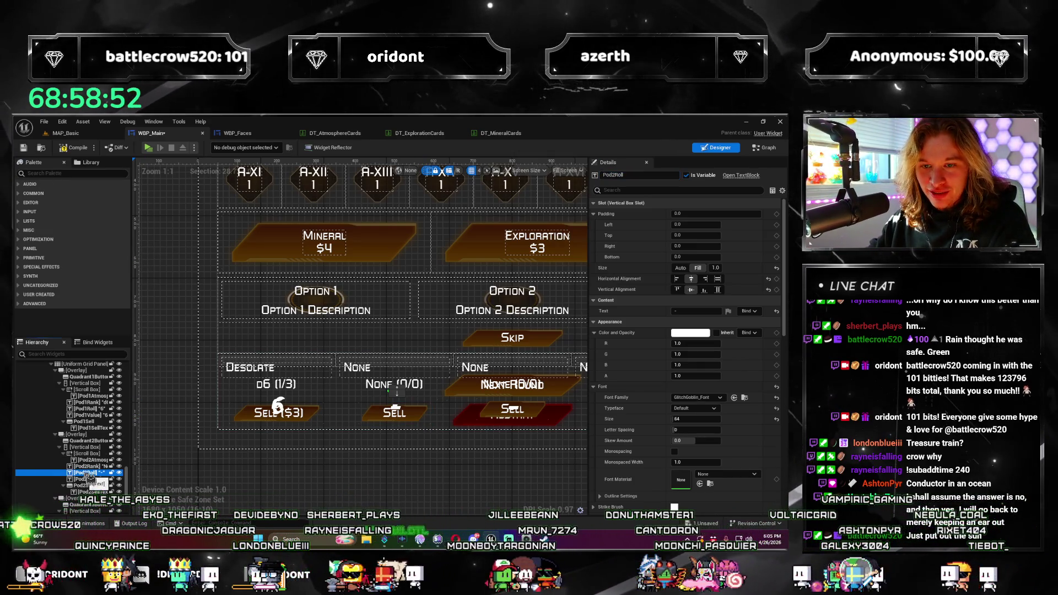
pyautogui.scroll(-3, 91, 477)
pyautogui.scroll(-3, 89, 441)
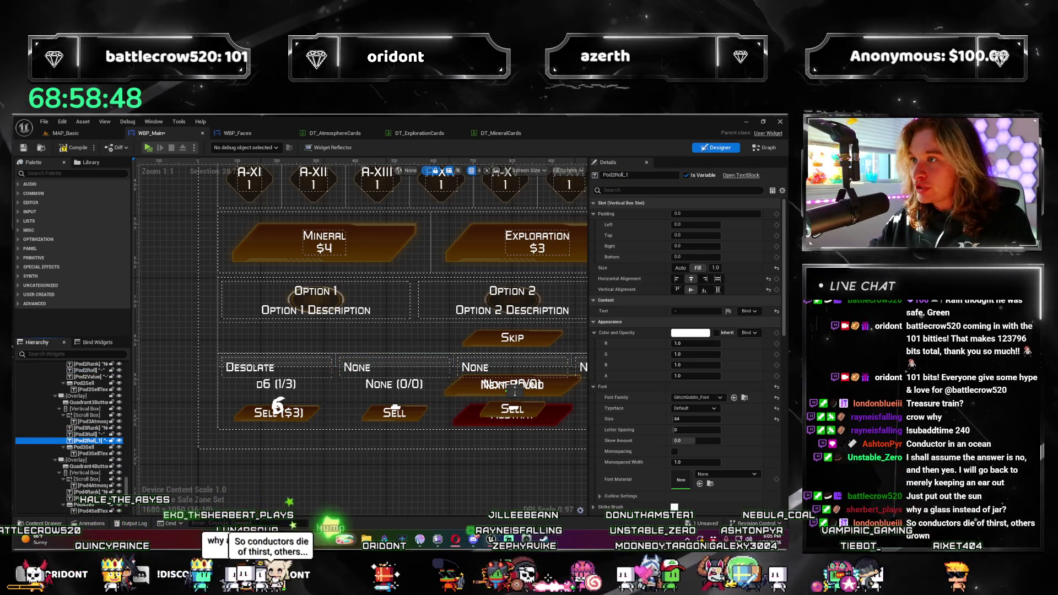
# Rename the remaining duplicated pod text widgets up to Pod4Value, retrying after a name clash
pyautogui.click(629, 175)
pyautogui.write('Pod2Roll')
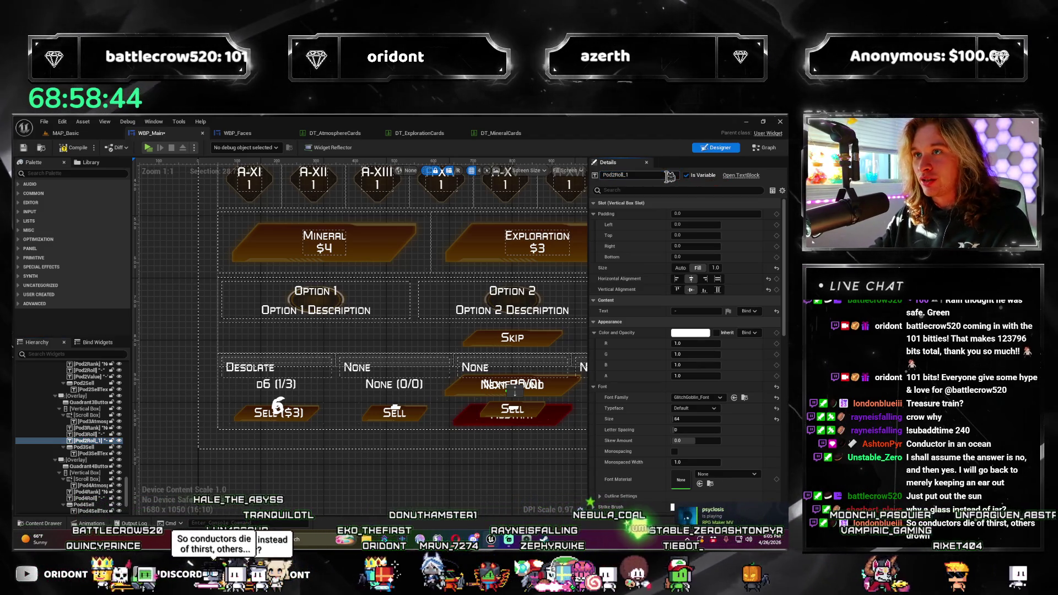
pyautogui.press('Escape')
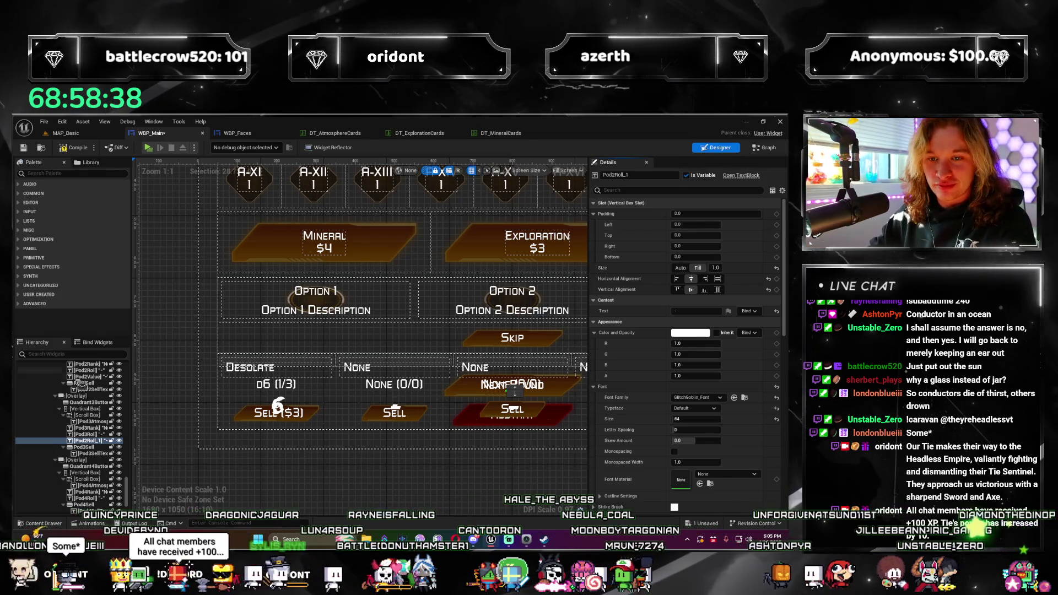
pyautogui.click(621, 176)
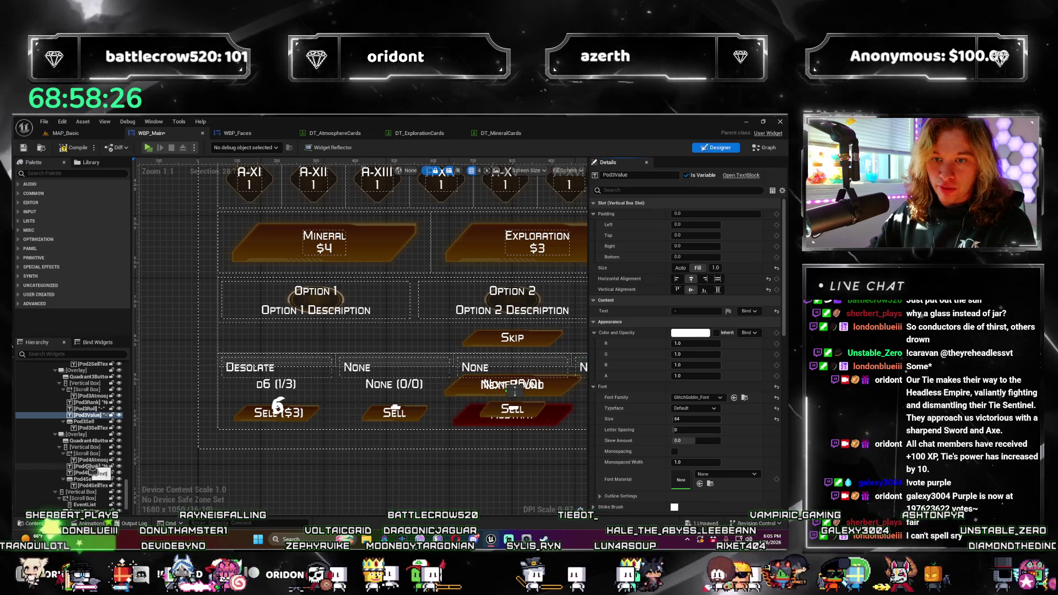
pyautogui.click(93, 480)
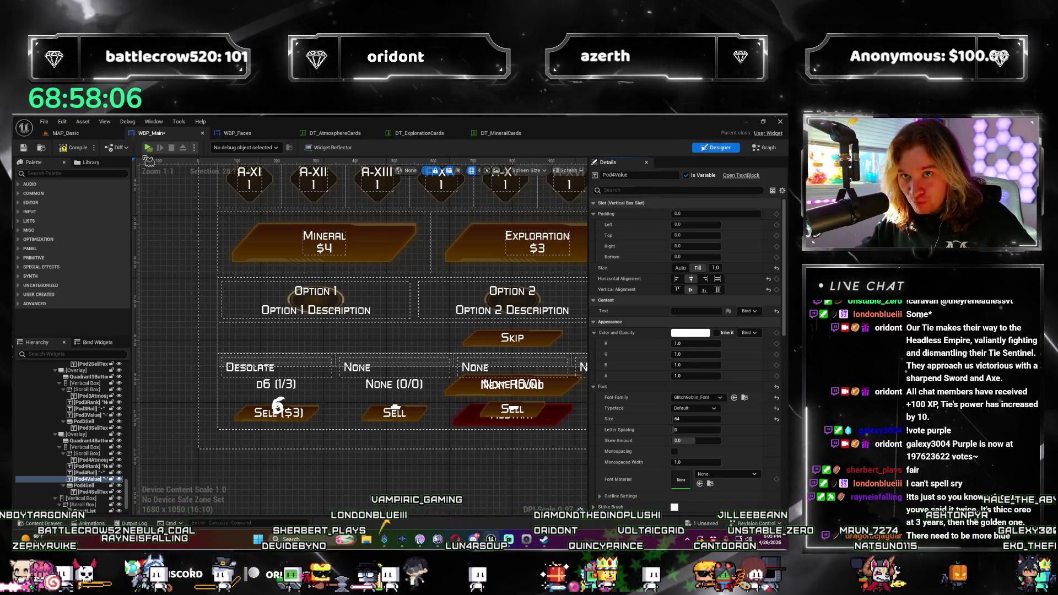
# Compile and save WBP_Main, then play the MAP_Basic level in a preview
pyautogui.click(75, 147)
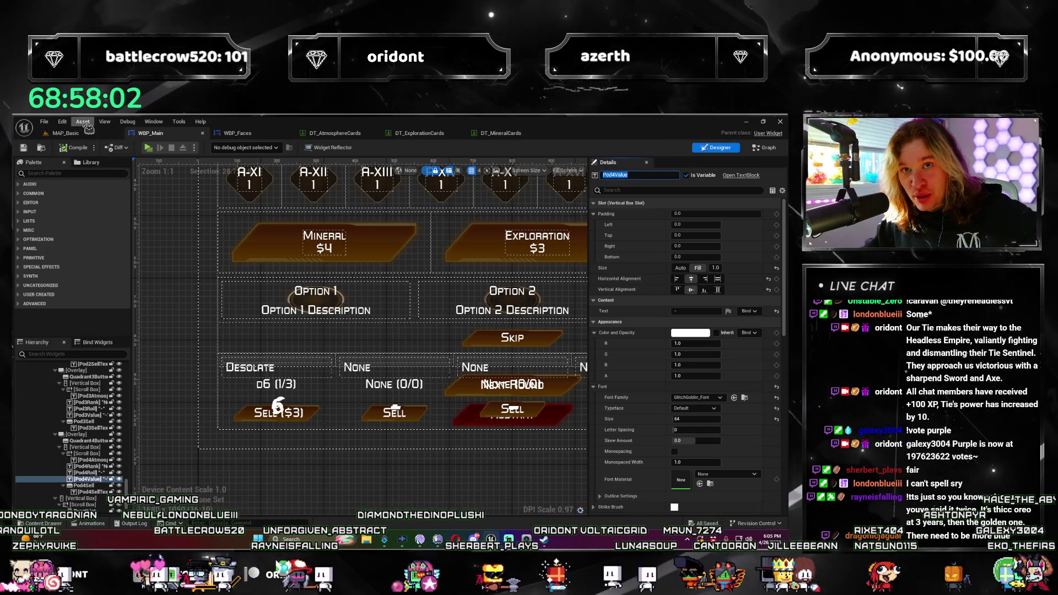
pyautogui.click(67, 133)
pyautogui.click(215, 150)
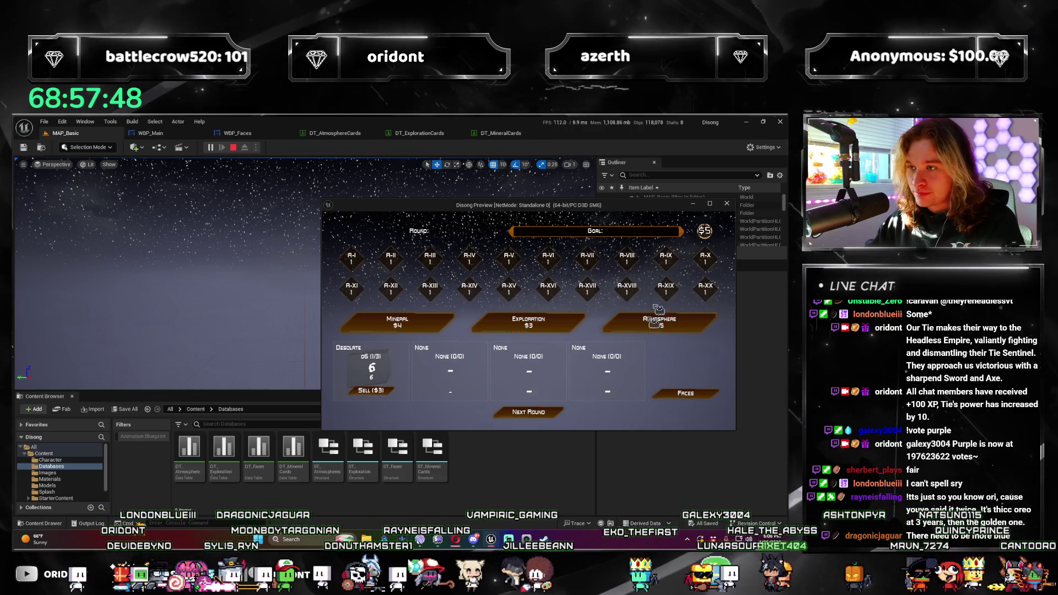
# Stop the preview and give Pod3Value a top padding of 10 with font size 32
pyautogui.press('Escape')
pyautogui.click(237, 132)
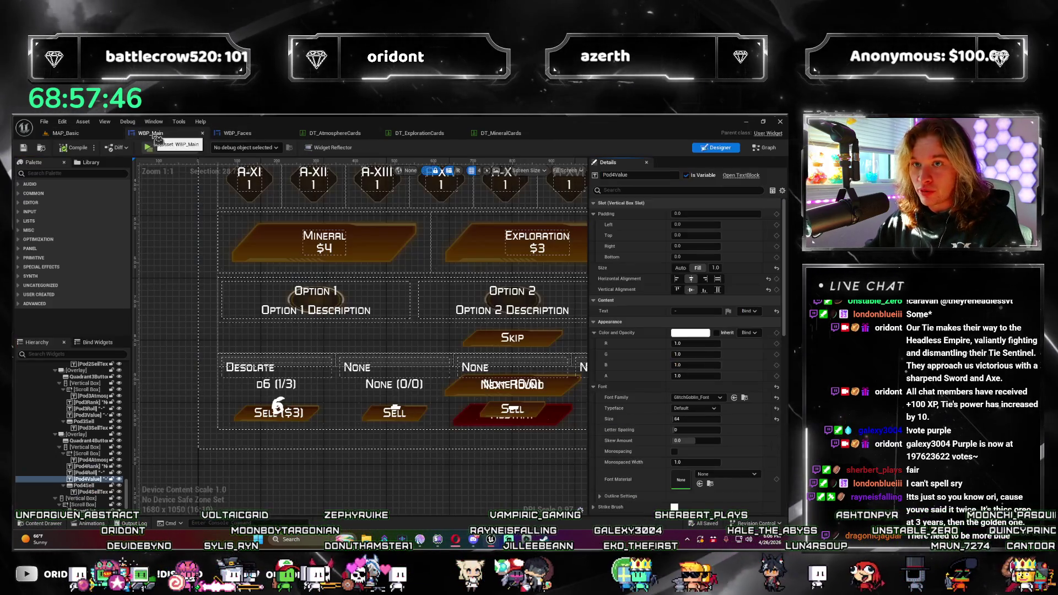
pyautogui.click(695, 237)
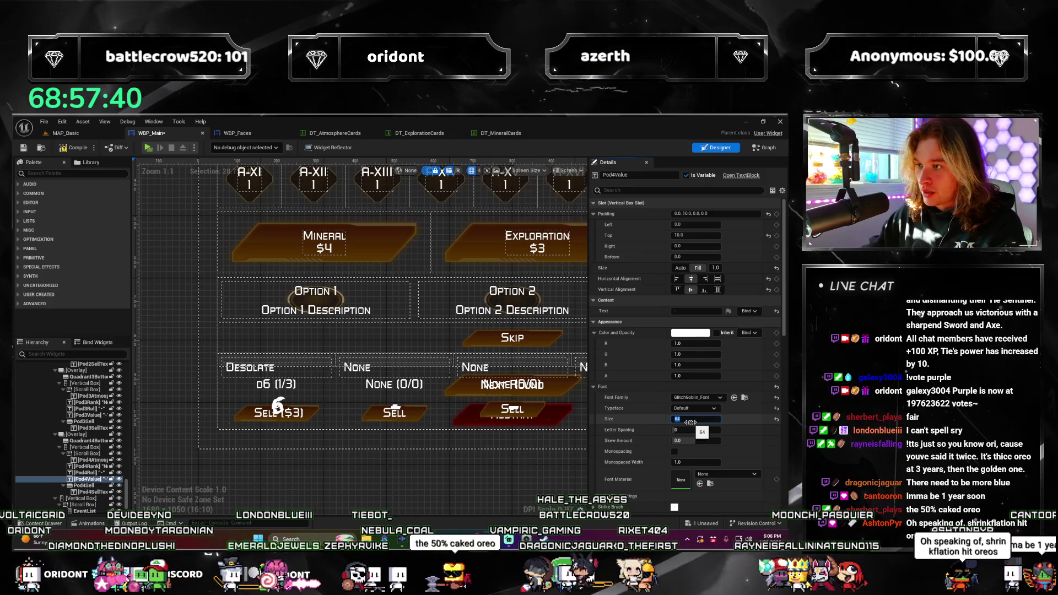
pyautogui.click(94, 415)
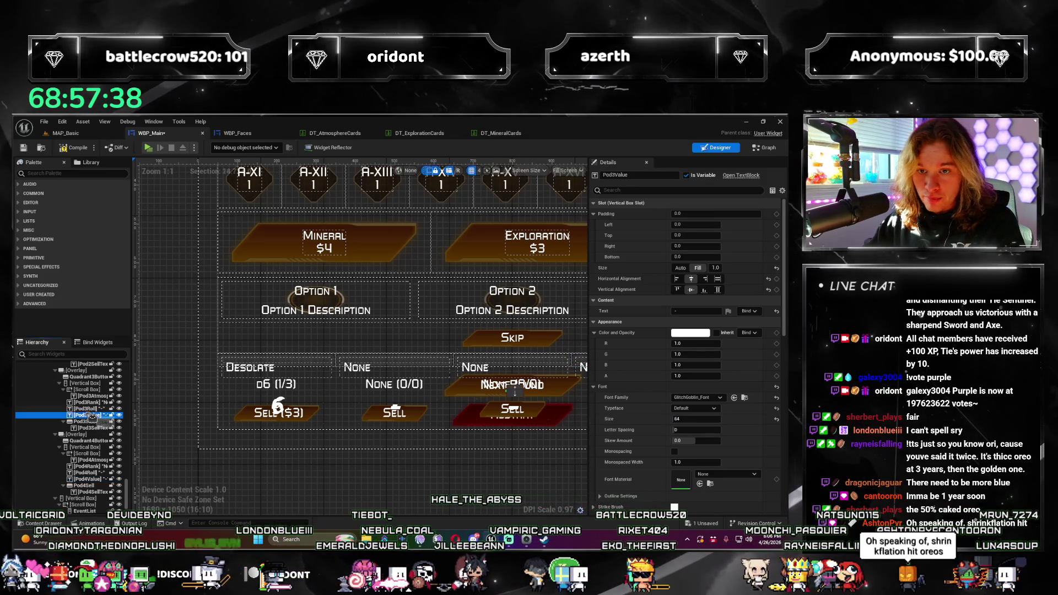
pyautogui.click(700, 235)
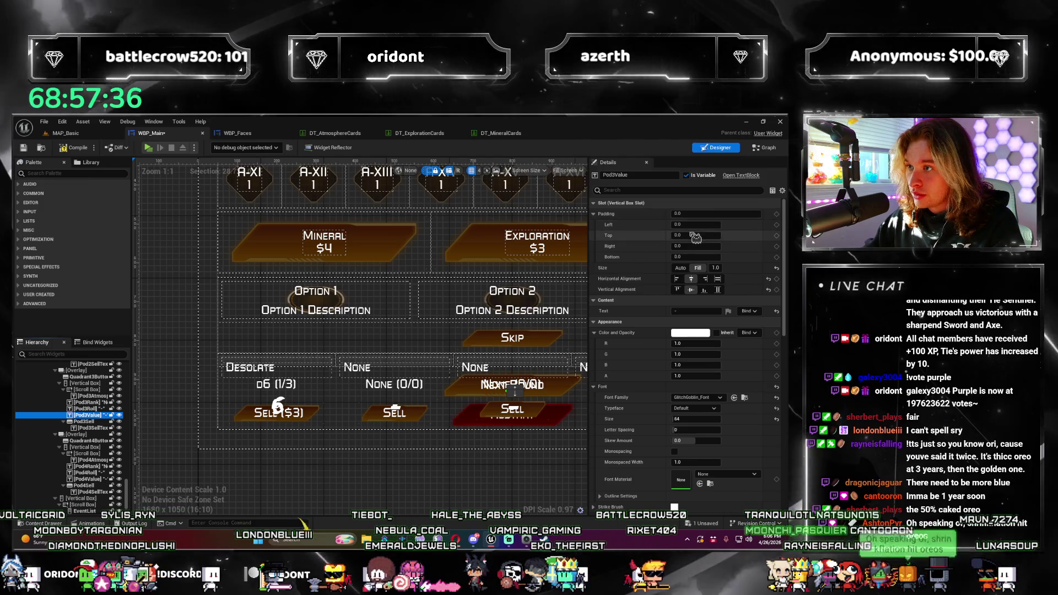
pyautogui.write('10')
pyautogui.press('Tab')
pyautogui.write('32')
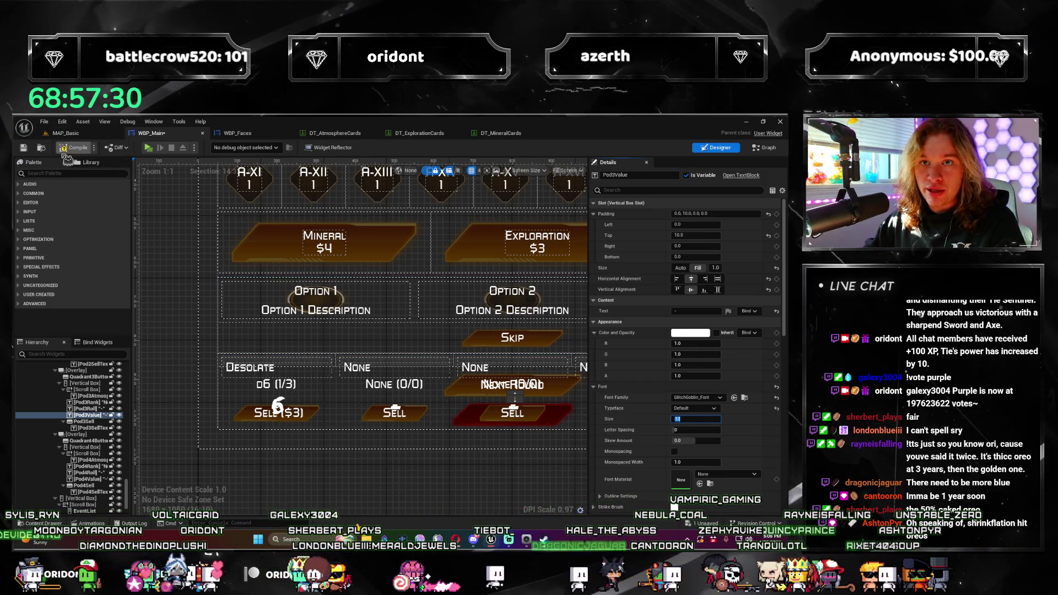
# Save the widget blueprint and return to the MAP_Basic level
pyautogui.hotkey('ctrl', 's')
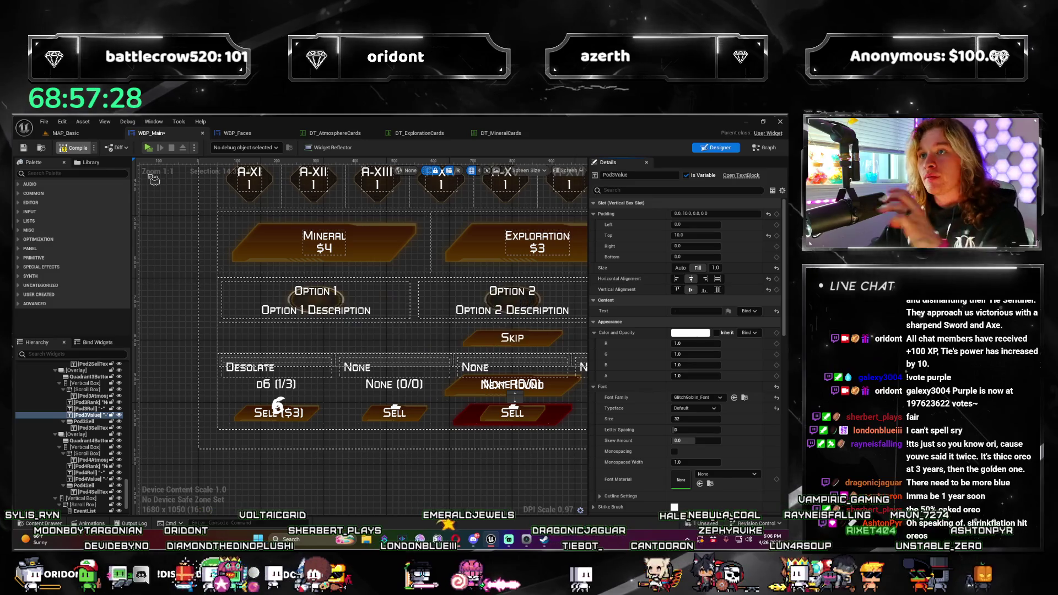
pyautogui.click(99, 134)
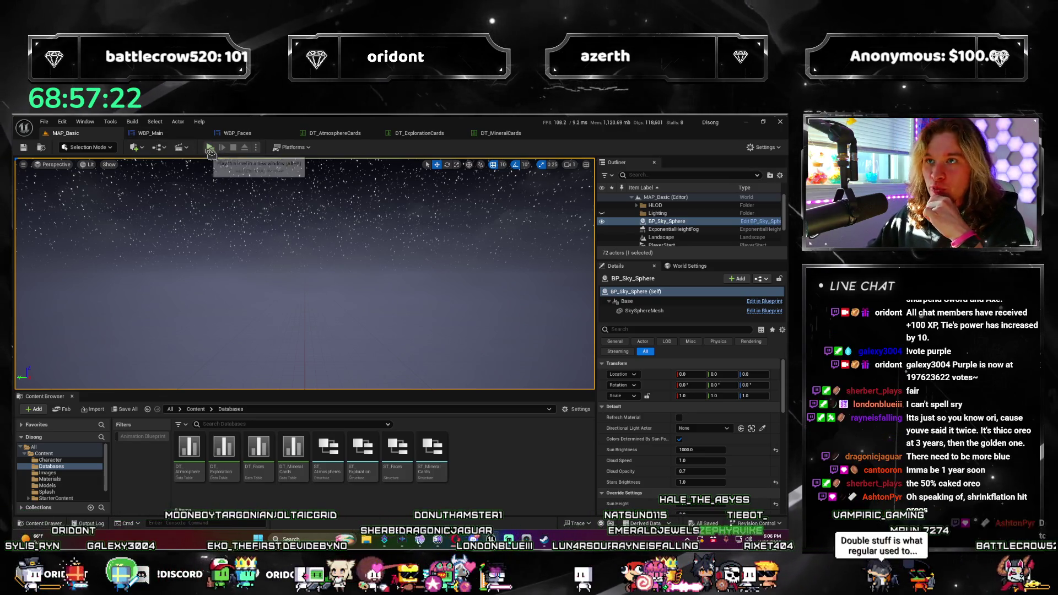
# Play a preview, place the Precipitous card into the third pod, then return to the WBP_Main designer
pyautogui.click(210, 147)
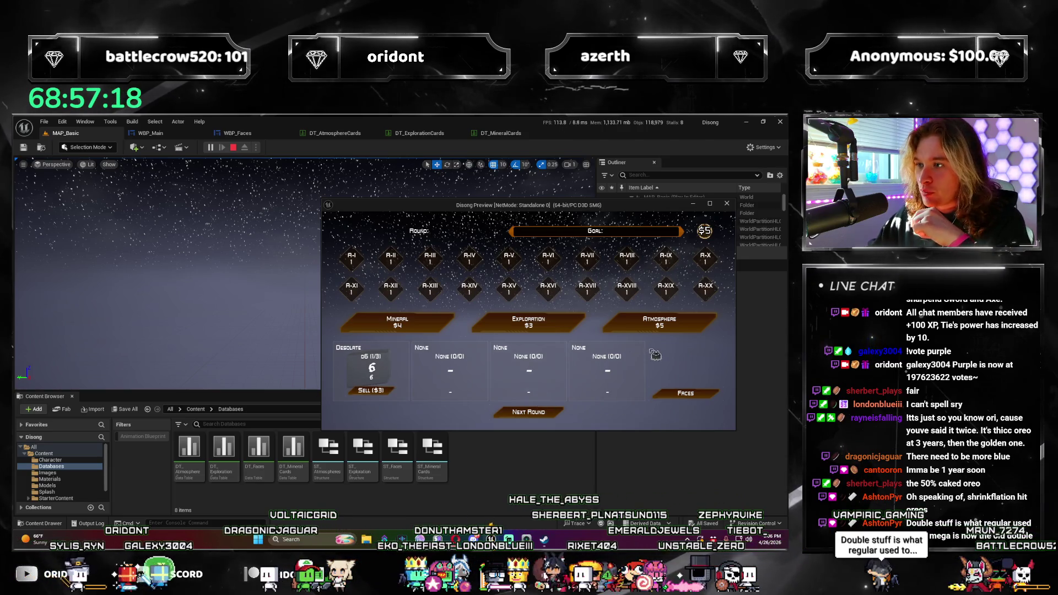
pyautogui.click(430, 396)
pyautogui.click(524, 375)
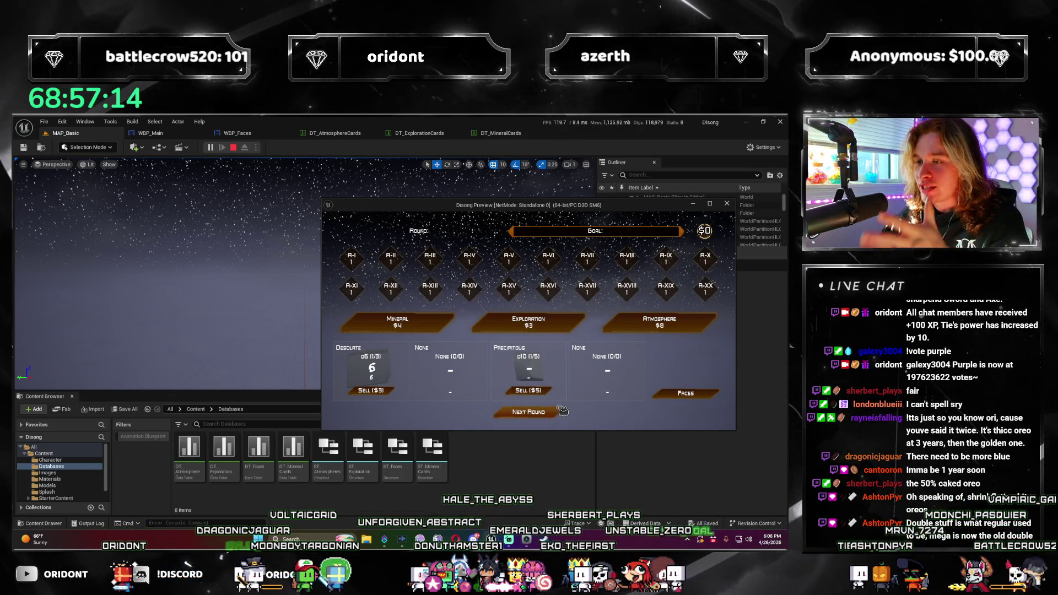
pyautogui.click(727, 204)
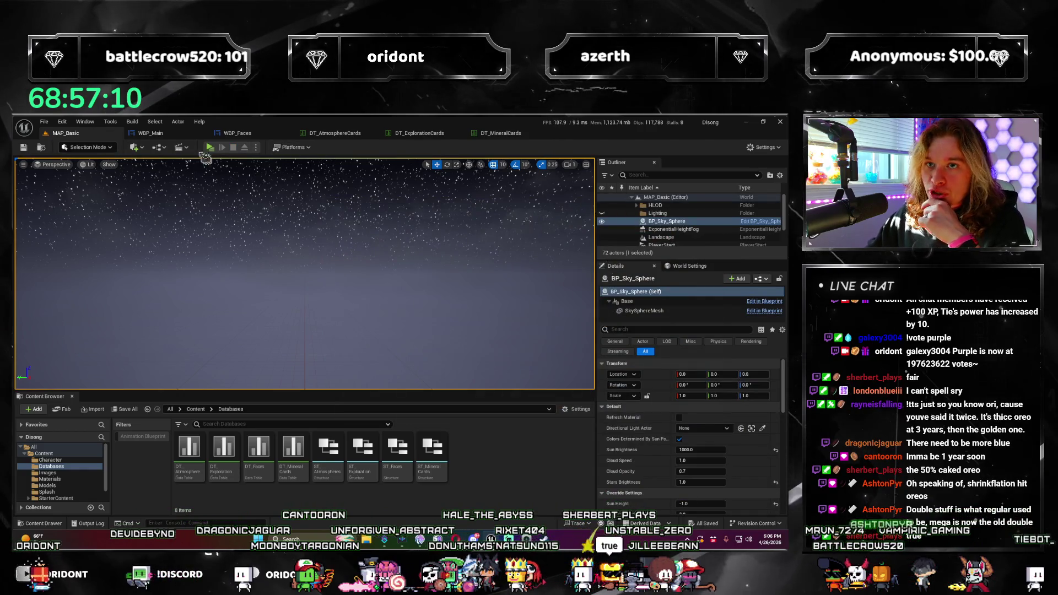
pyautogui.click(161, 133)
pyautogui.scroll(-4, 178, 192)
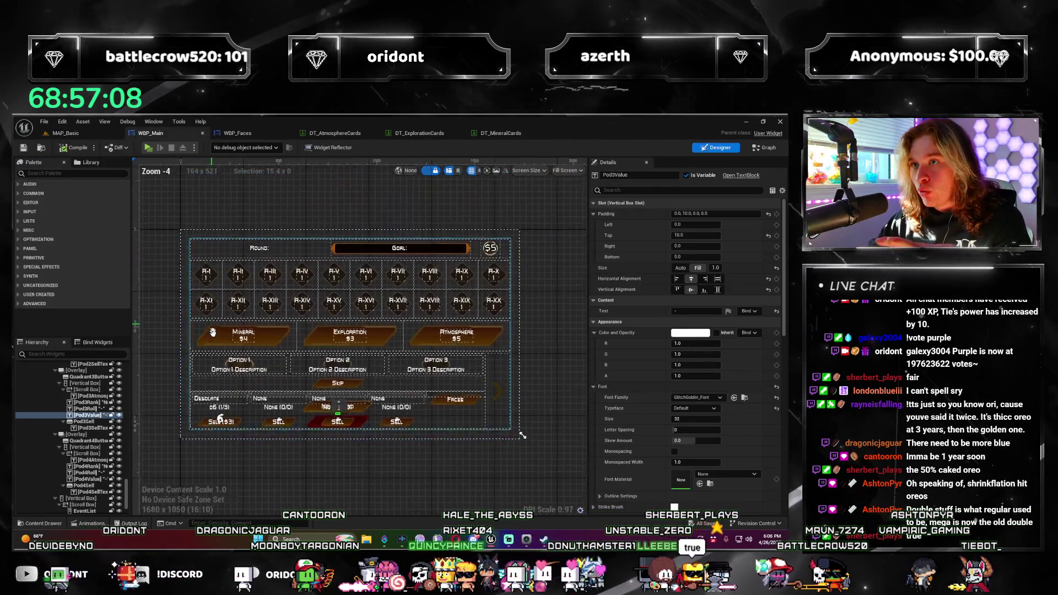
pyautogui.scroll(1, 248, 305)
pyautogui.scroll(-3, 256, 309)
pyautogui.scroll(3, 255, 309)
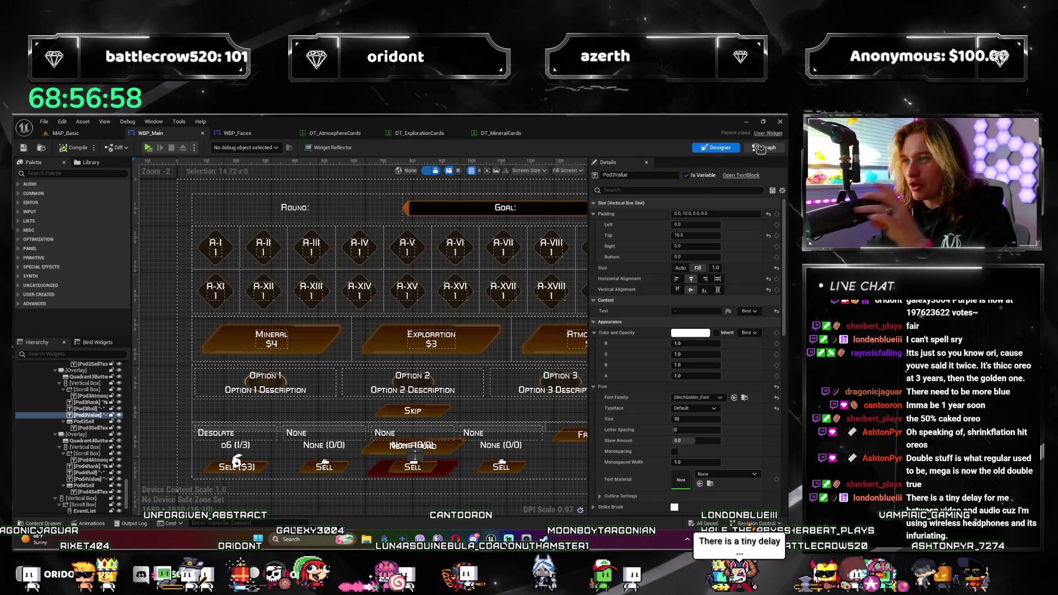
# Switch WBP_Main to graph editing, select Pod2Value and open the Pod 1Faces graph under Roll
pyautogui.click(768, 147)
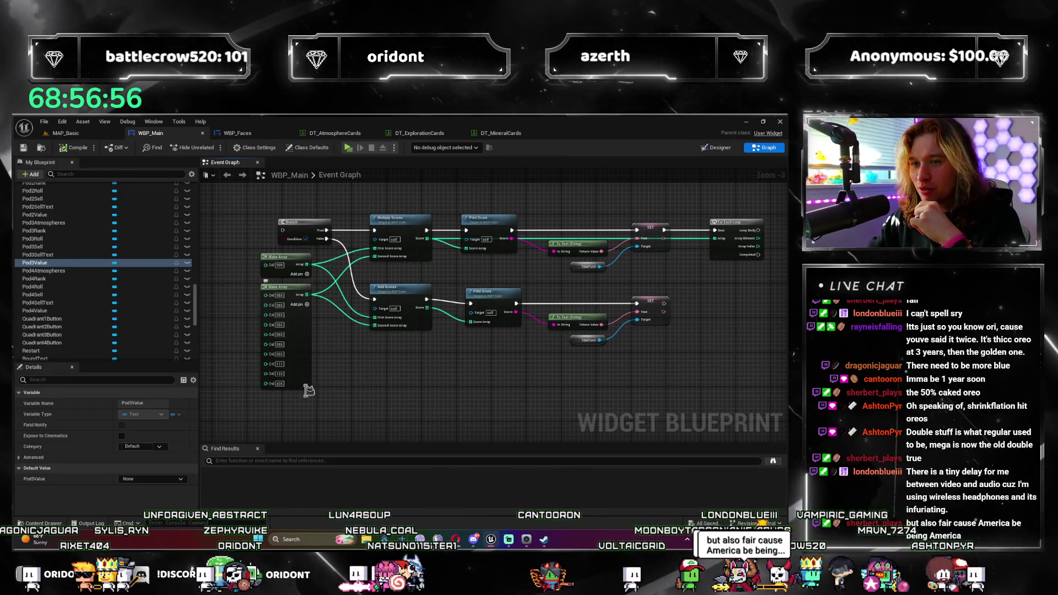
pyautogui.scroll(-5, 415, 372)
pyautogui.scroll(6, 415, 372)
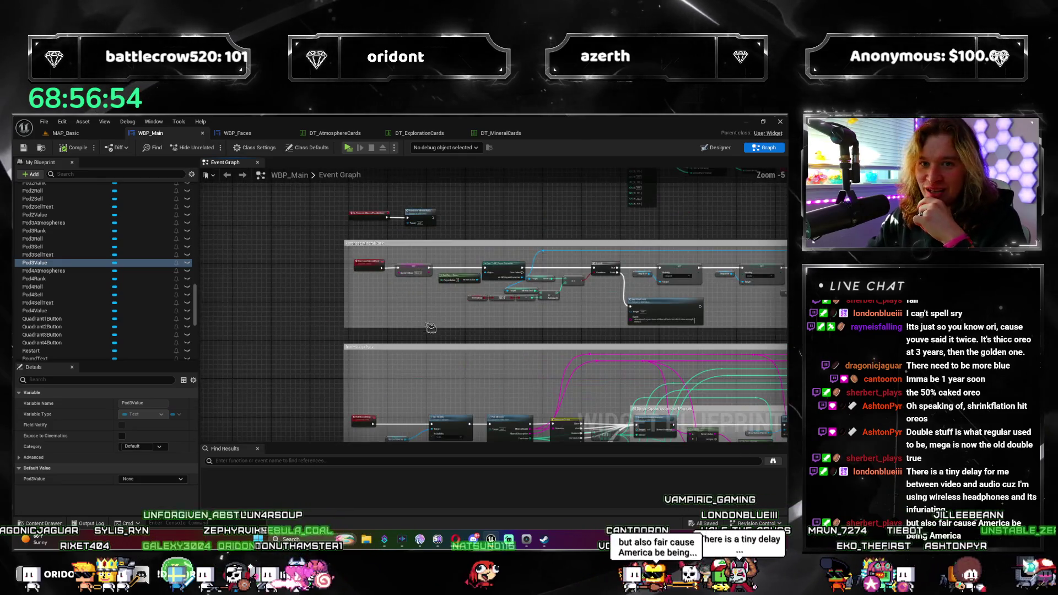
pyautogui.scroll(1, 187, 289)
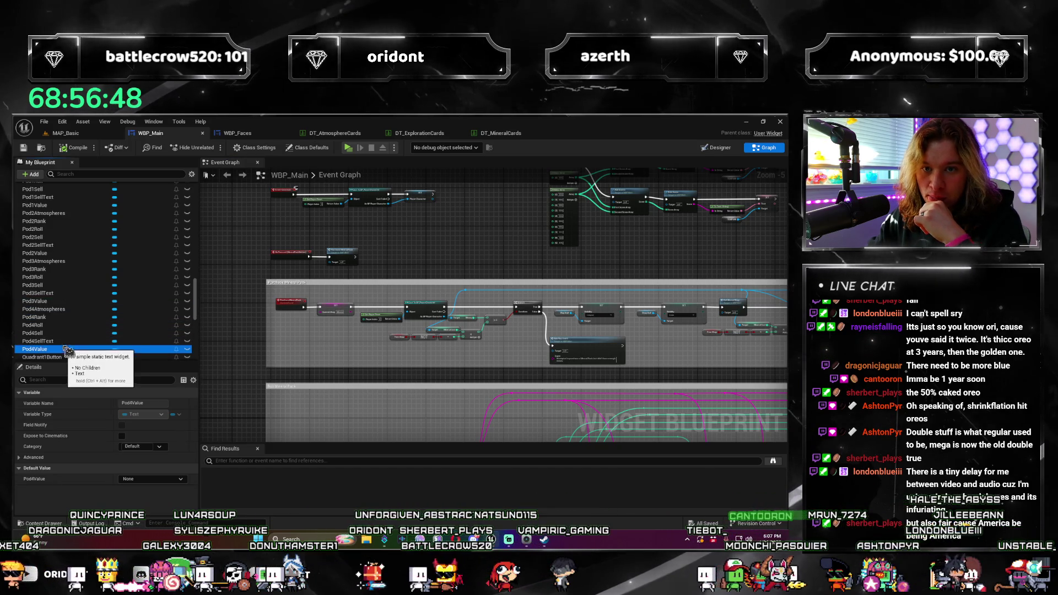
pyautogui.click(50, 252)
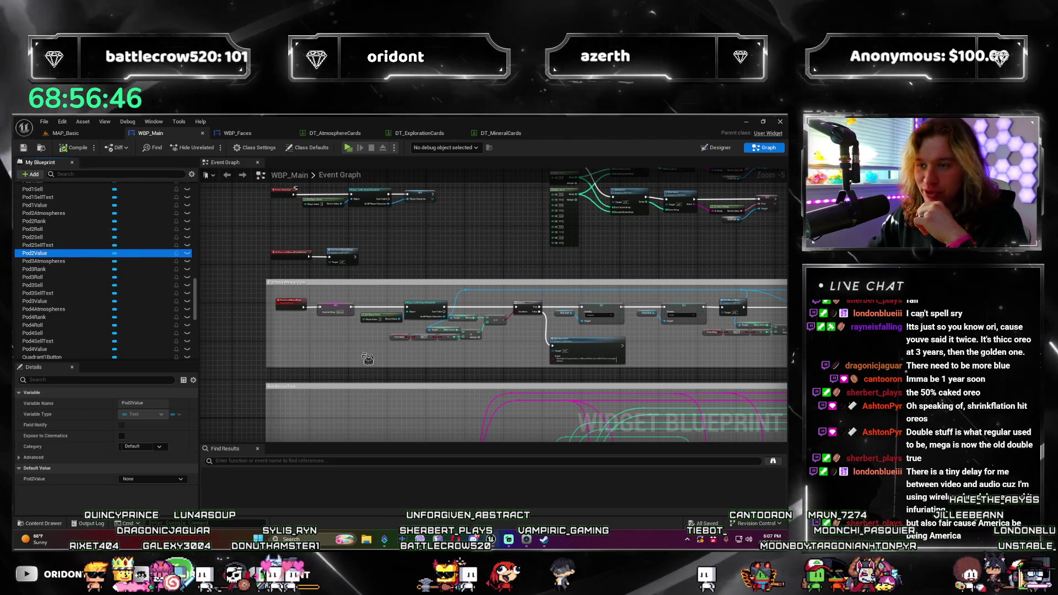
pyautogui.scroll(-3, 368, 353)
pyautogui.scroll(3, 363, 315)
pyautogui.scroll(1, 355, 272)
pyautogui.moveTo(354, 281); pyautogui.dragTo(199, 314)
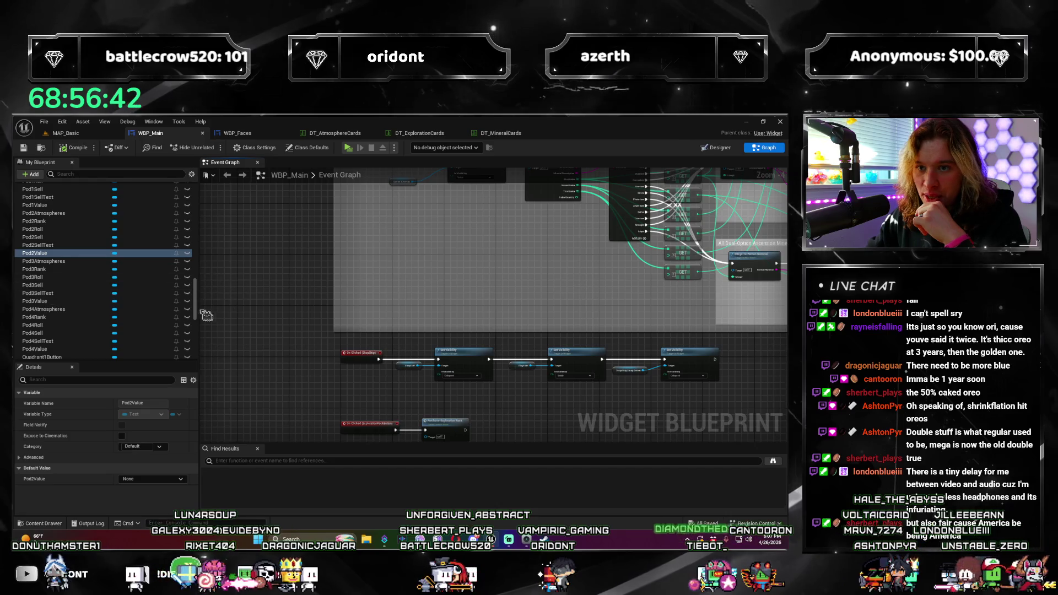
pyautogui.scroll(6, 117, 285)
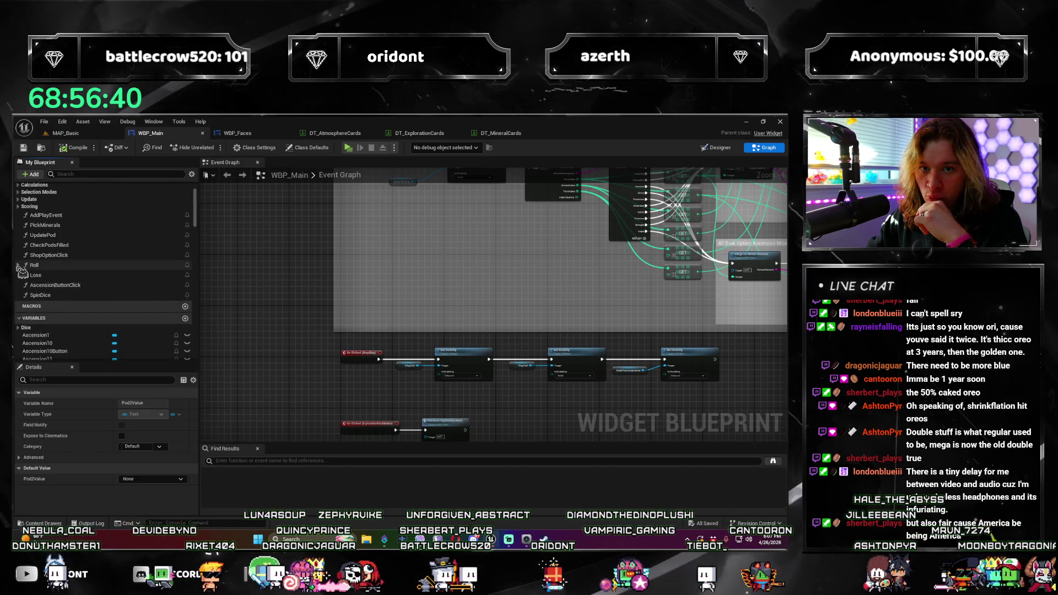
pyautogui.doubleClick(49, 275)
pyautogui.scroll(-4, 332, 358)
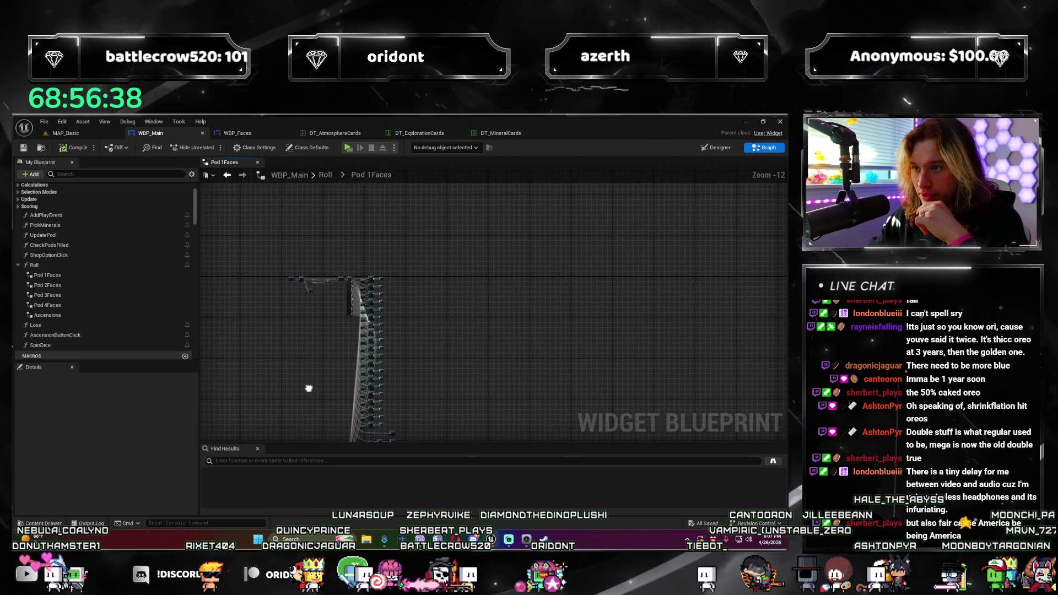
pyautogui.scroll(3, 332, 357)
pyautogui.scroll(2, 332, 357)
# Look over the Pod 1Faces nodes, collapse the Roll group and open the Roll function graph
pyautogui.moveTo(348, 364)
pyautogui.mouseDown()
pyautogui.moveTo(486, 330)
pyautogui.moveTo(327, 314)
pyautogui.mouseUp()
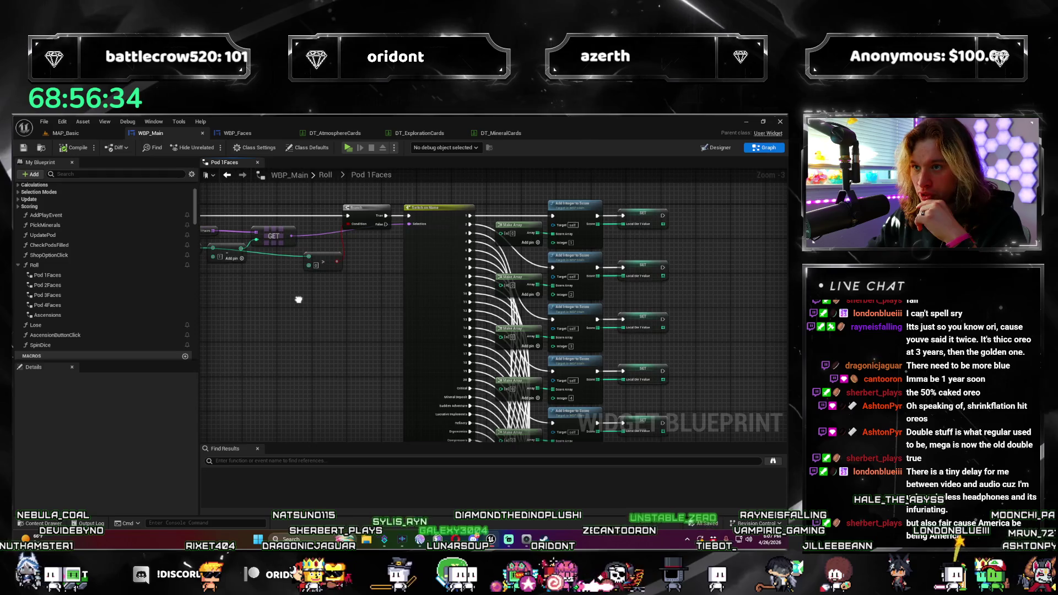
pyautogui.scroll(2, 298, 302)
pyautogui.moveTo(618, 327); pyautogui.dragTo(533, 319)
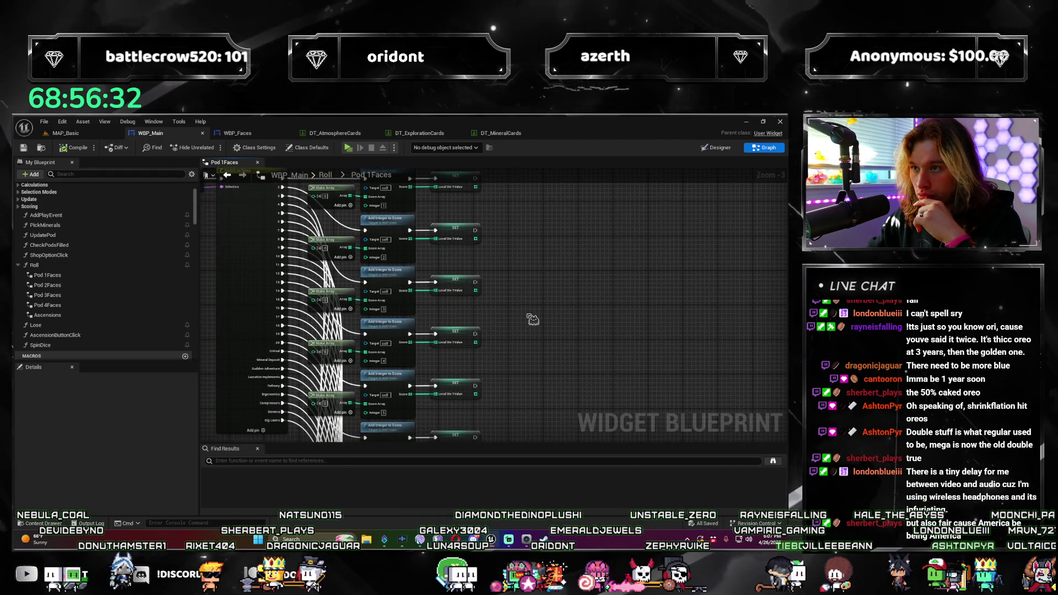
pyautogui.scroll(-5, 560, 342)
pyautogui.scroll(4, 541, 329)
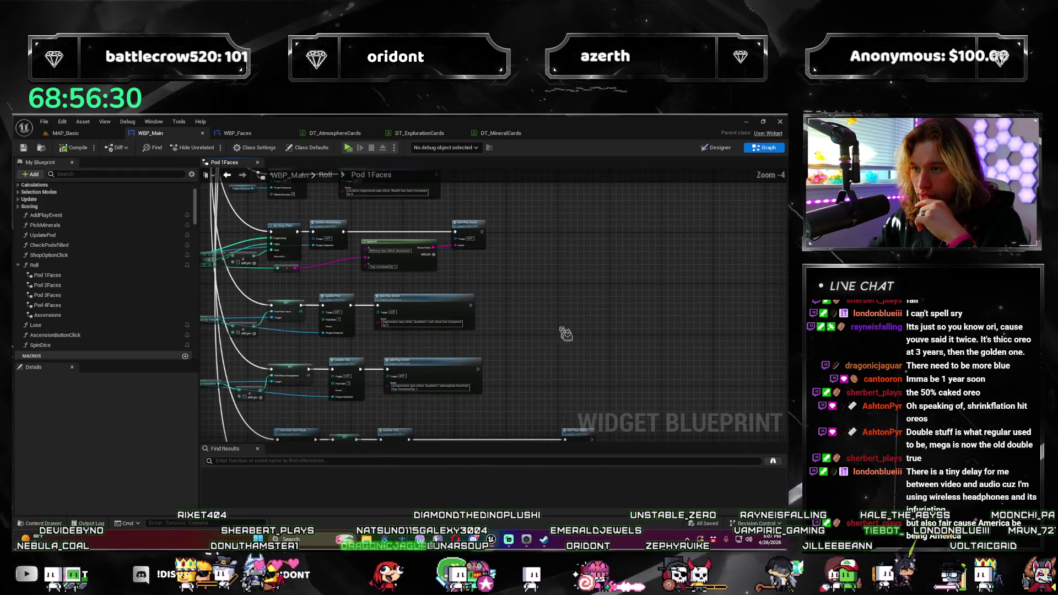
pyautogui.scroll(-3, 513, 314)
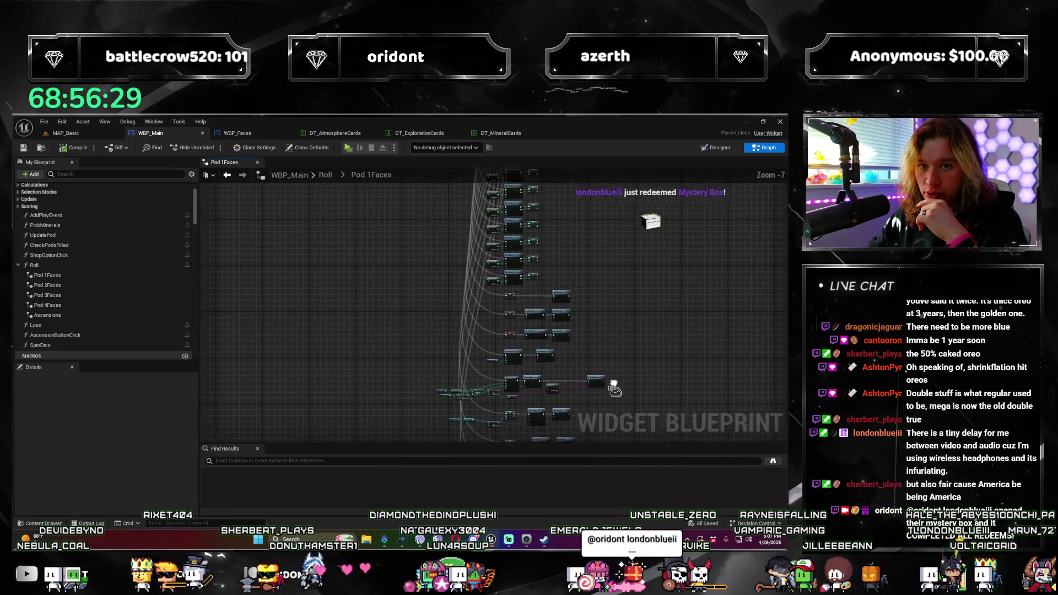
pyautogui.click(19, 266)
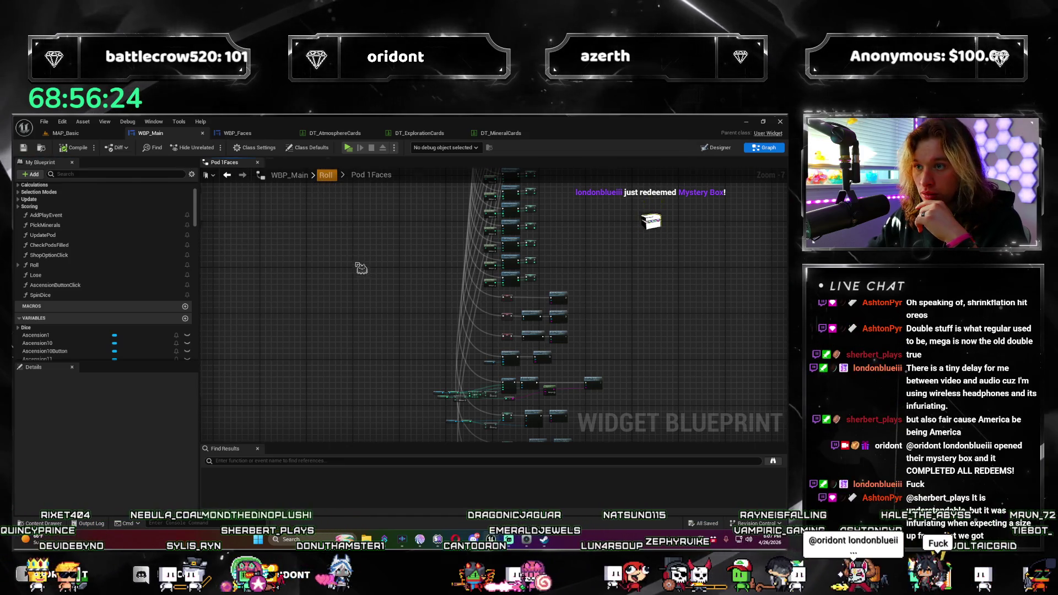
pyautogui.click(326, 175)
pyautogui.scroll(-4, 497, 314)
# Pan through the Roll graph's Initial Roll chain and begin a blueprint search for Pod1Roll
pyautogui.moveTo(497, 372)
pyautogui.mouseDown()
pyautogui.moveTo(563, 328)
pyautogui.moveTo(661, 331)
pyautogui.mouseUp()
pyautogui.scroll(5, 364, 272)
pyautogui.moveTo(363, 331)
pyautogui.mouseDown()
pyautogui.moveTo(541, 342)
pyautogui.moveTo(413, 339)
pyautogui.moveTo(441, 328)
pyautogui.mouseUp()
pyautogui.scroll(1, 430, 331)
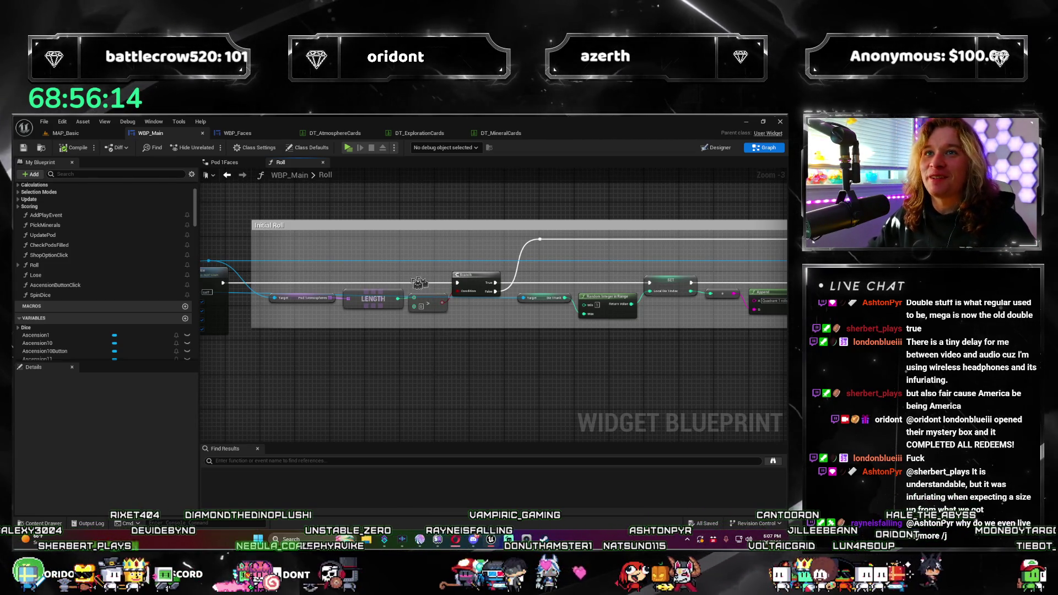
pyautogui.moveTo(390, 337); pyautogui.dragTo(423, 337)
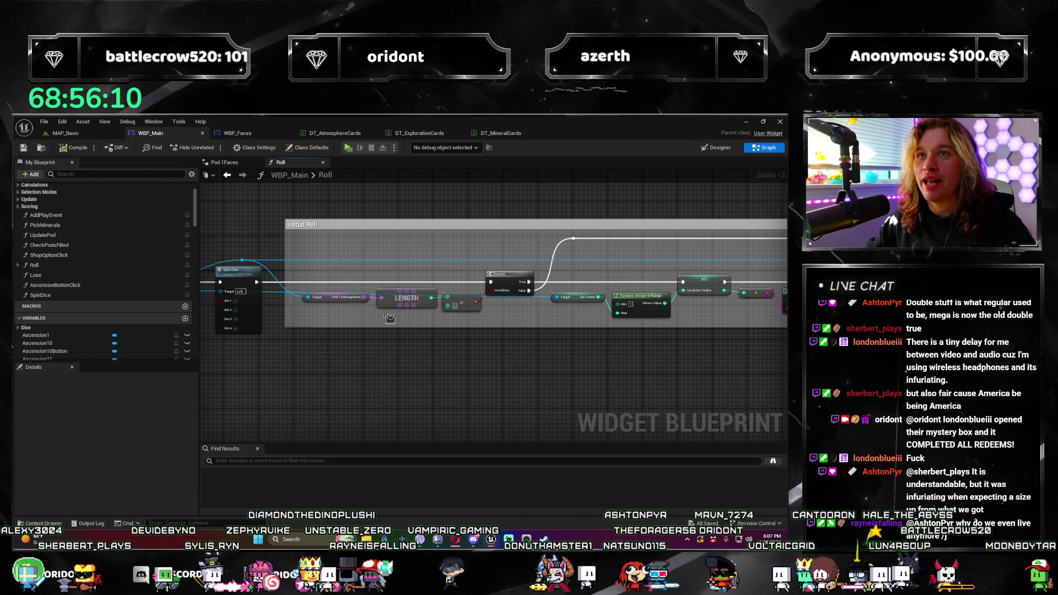
pyautogui.moveTo(306, 361); pyautogui.dragTo(402, 338)
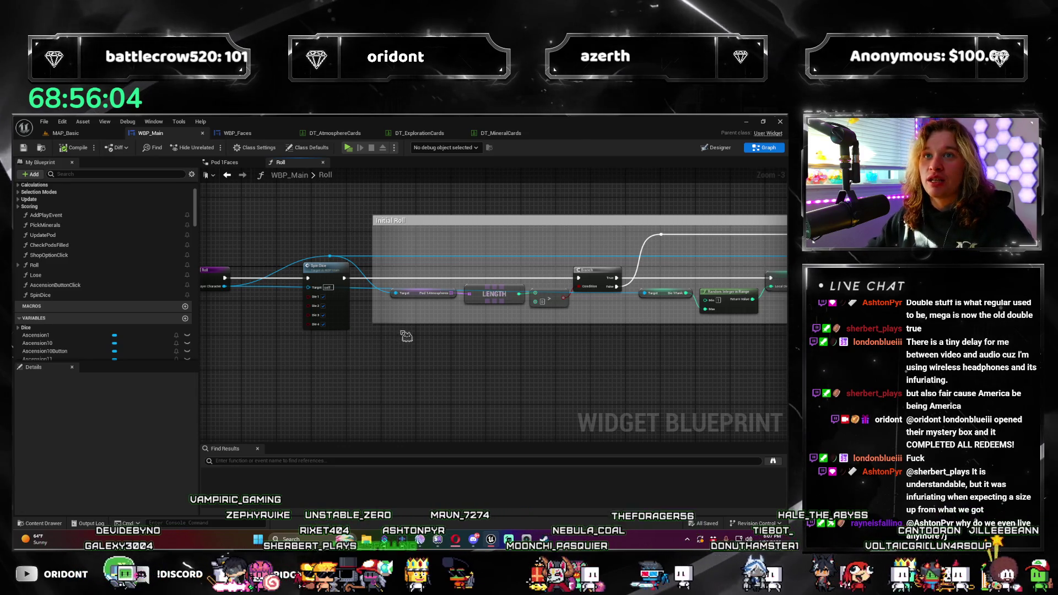
pyautogui.moveTo(410, 350)
pyautogui.mouseDown()
pyautogui.moveTo(309, 361)
pyautogui.moveTo(546, 398)
pyautogui.mouseUp()
pyautogui.scroll(1, 308, 361)
pyautogui.scroll(1, 512, 389)
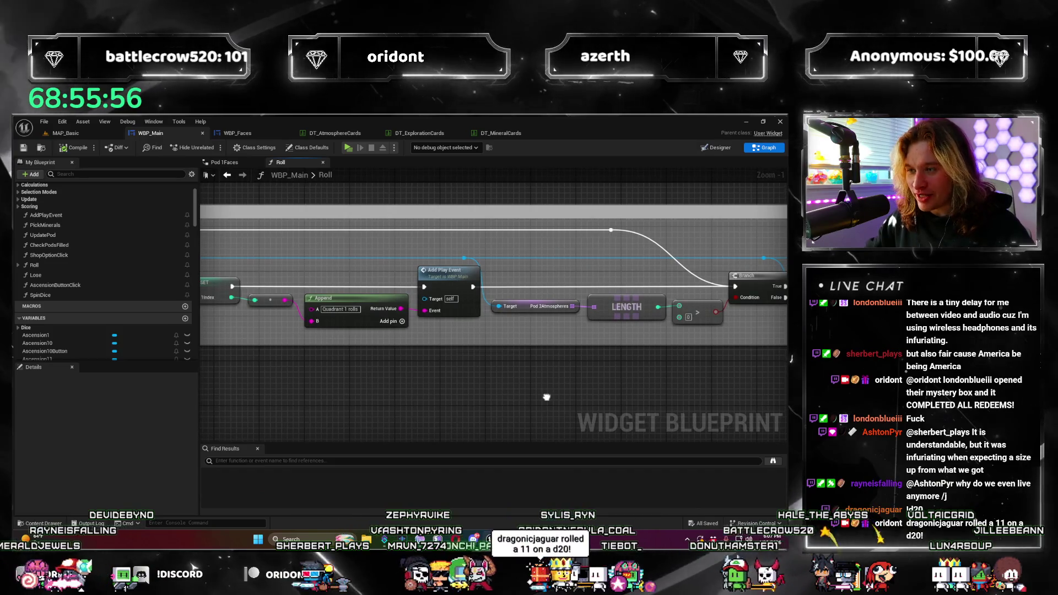
pyautogui.scroll(-1, 550, 399)
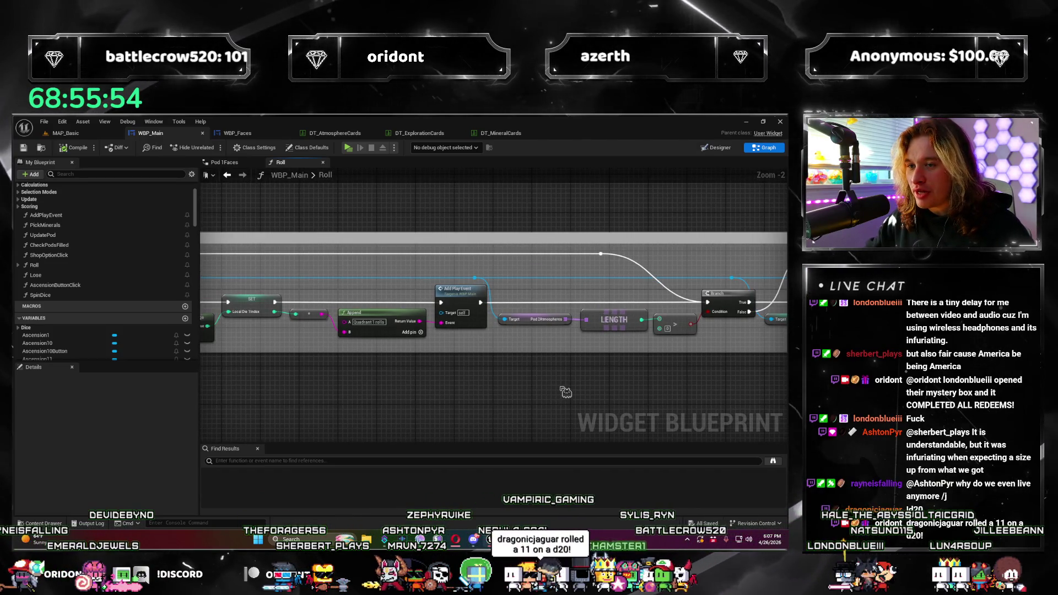
pyautogui.moveTo(292, 374); pyautogui.dragTo(383, 377)
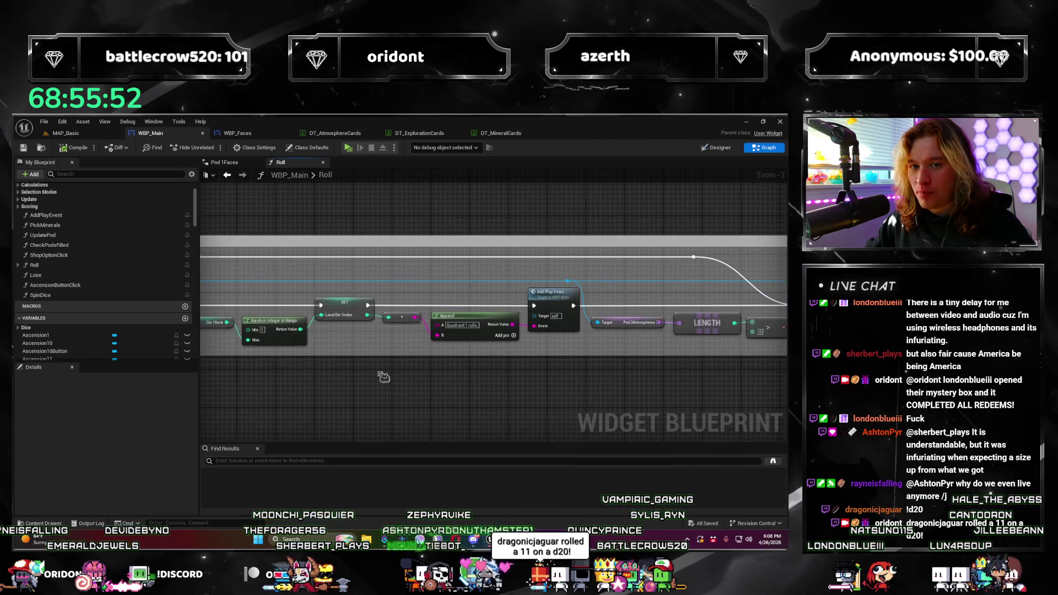
pyautogui.scroll(-3, 83, 330)
pyautogui.scroll(-5, 108, 331)
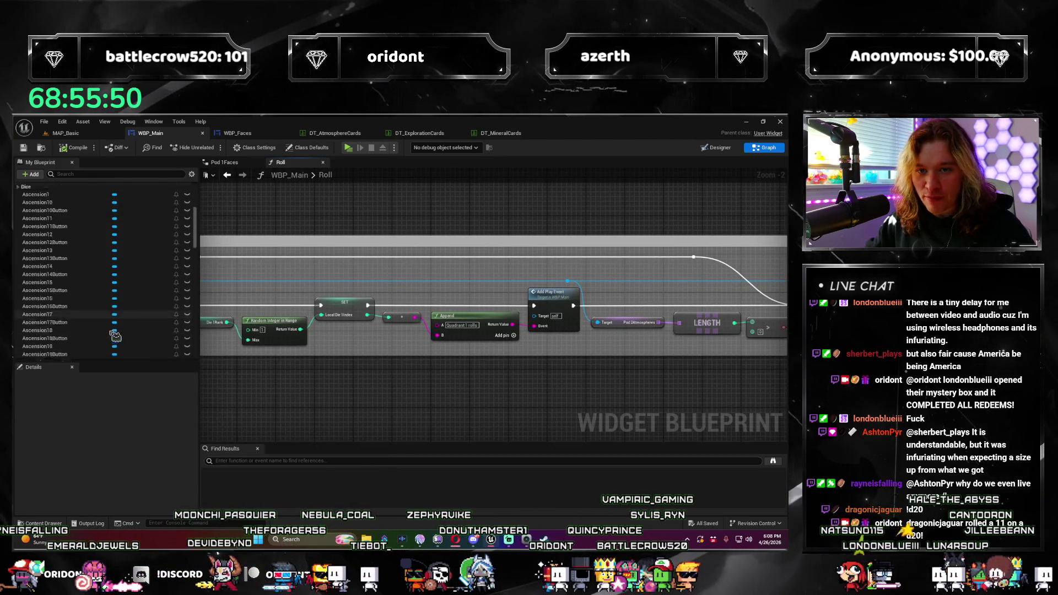
pyautogui.scroll(-4, 116, 334)
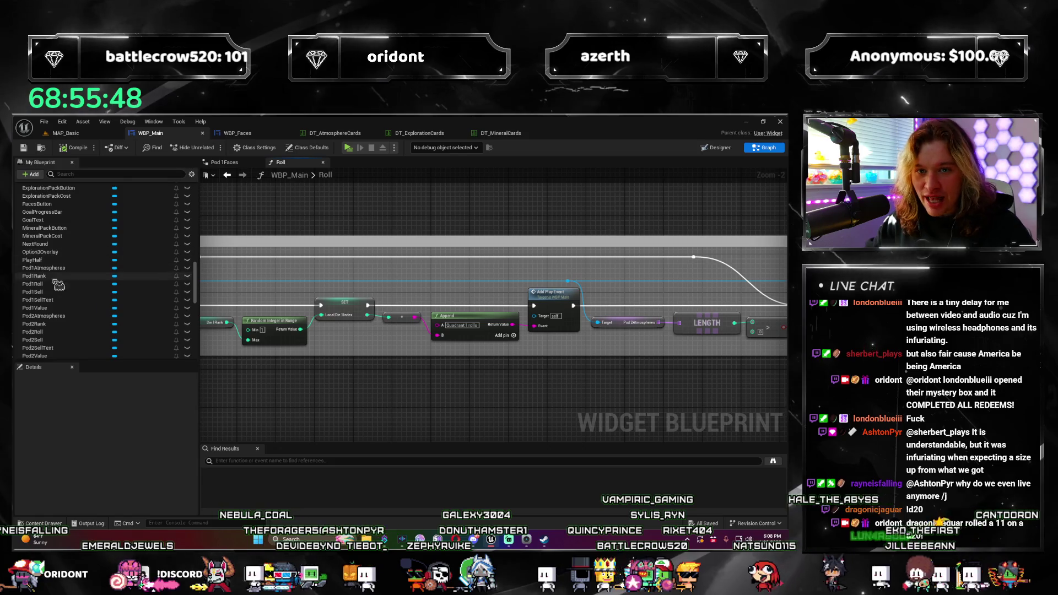
pyautogui.click(233, 460)
pyautogui.write('p')
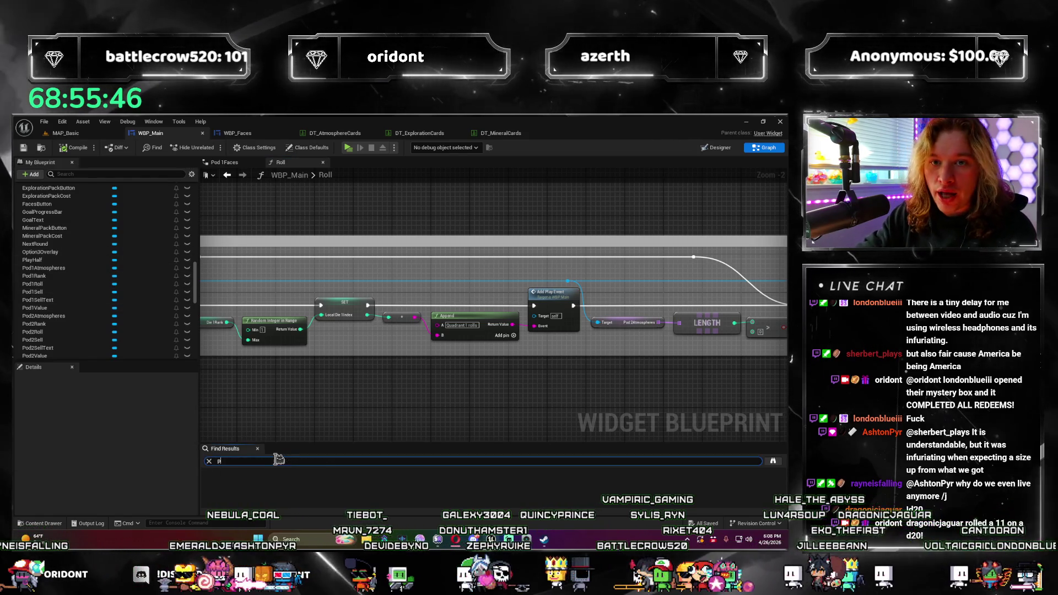
pyautogui.write('od1roll')
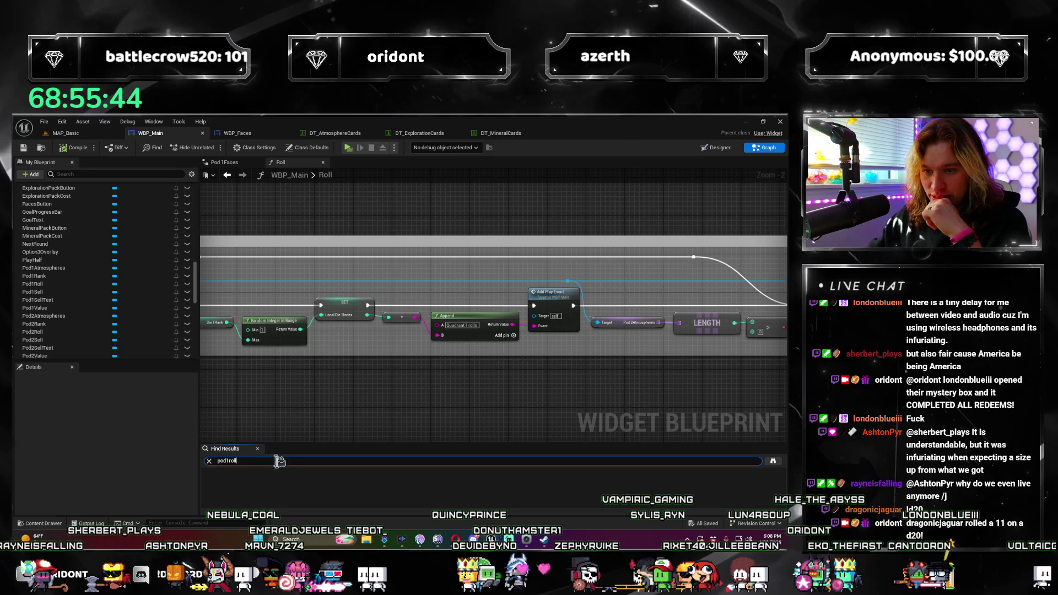
pyautogui.press('Return')
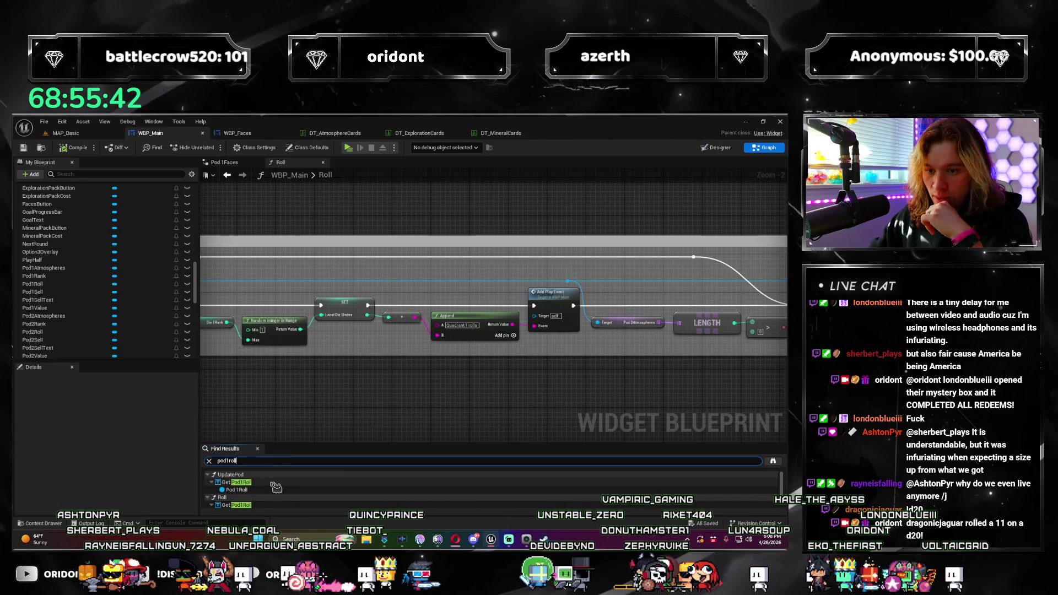
pyautogui.doubleClick(275, 482)
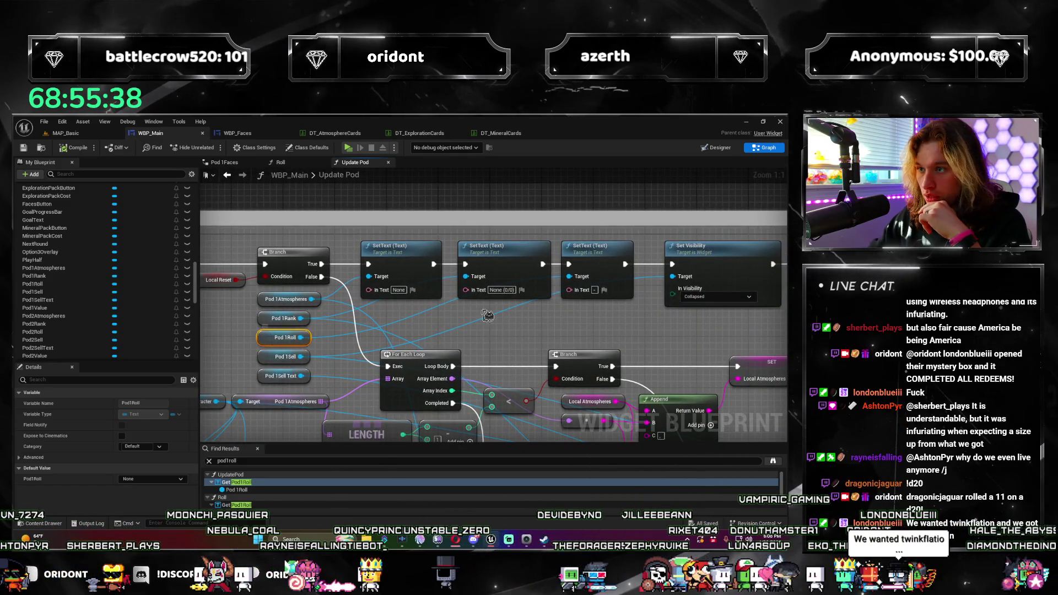
pyautogui.click(579, 269)
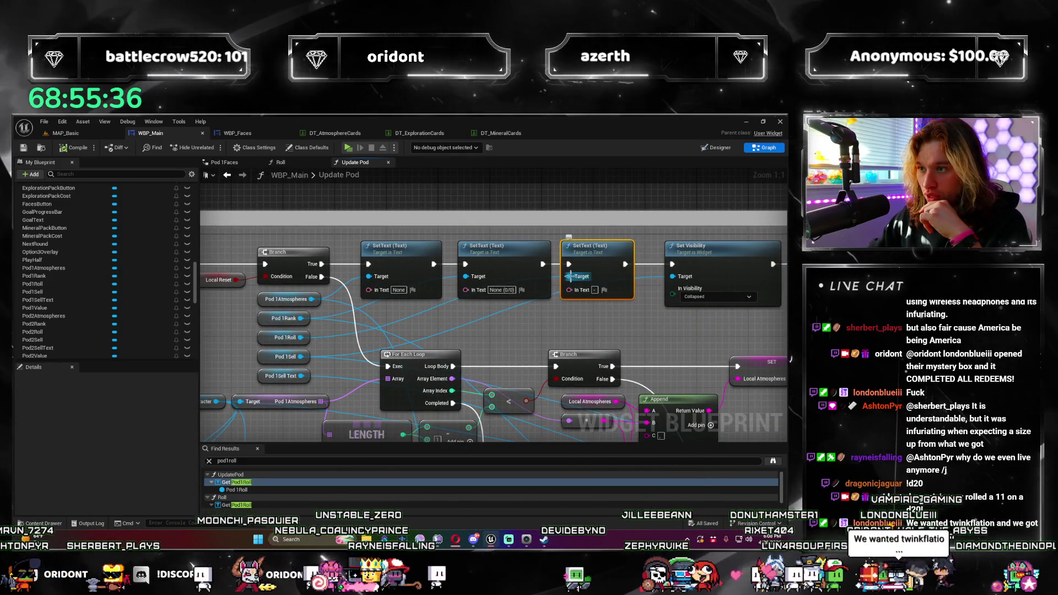
pyautogui.scroll(-2, 373, 347)
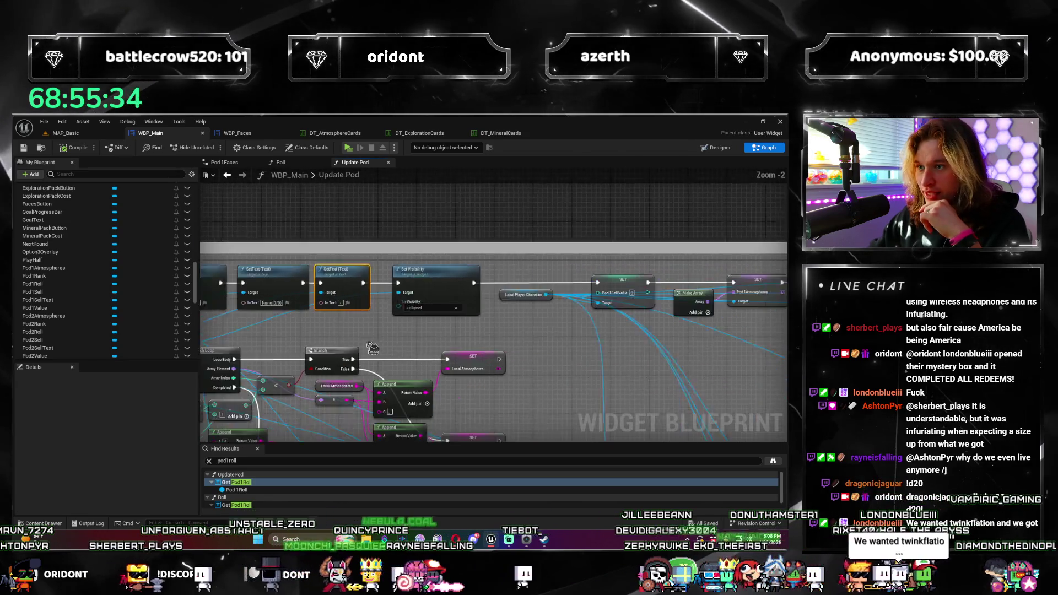
pyautogui.scroll(-2, 371, 347)
pyautogui.scroll(-1, 405, 318)
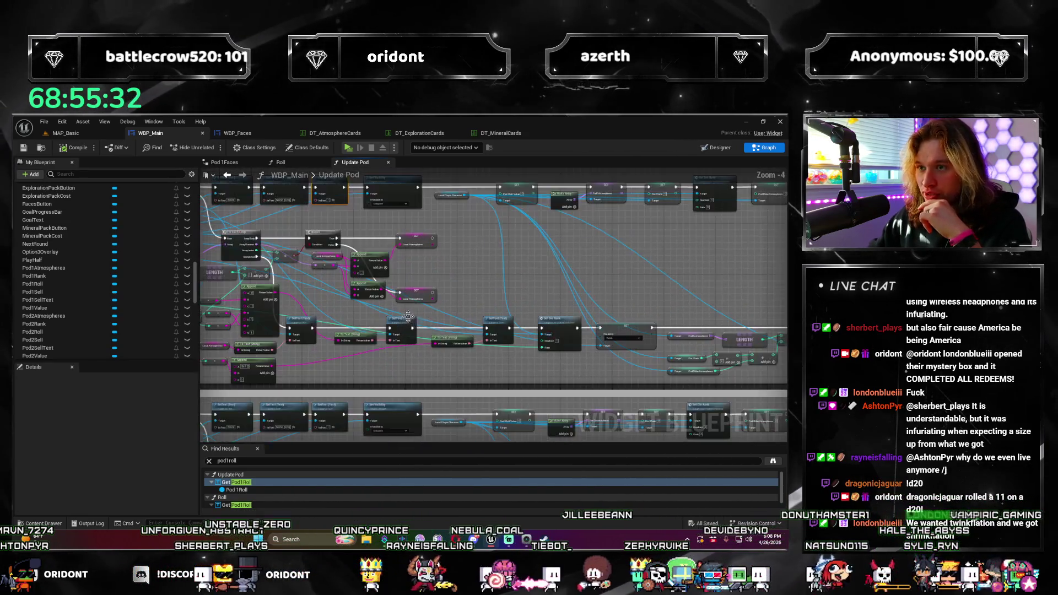
pyautogui.scroll(1, 408, 317)
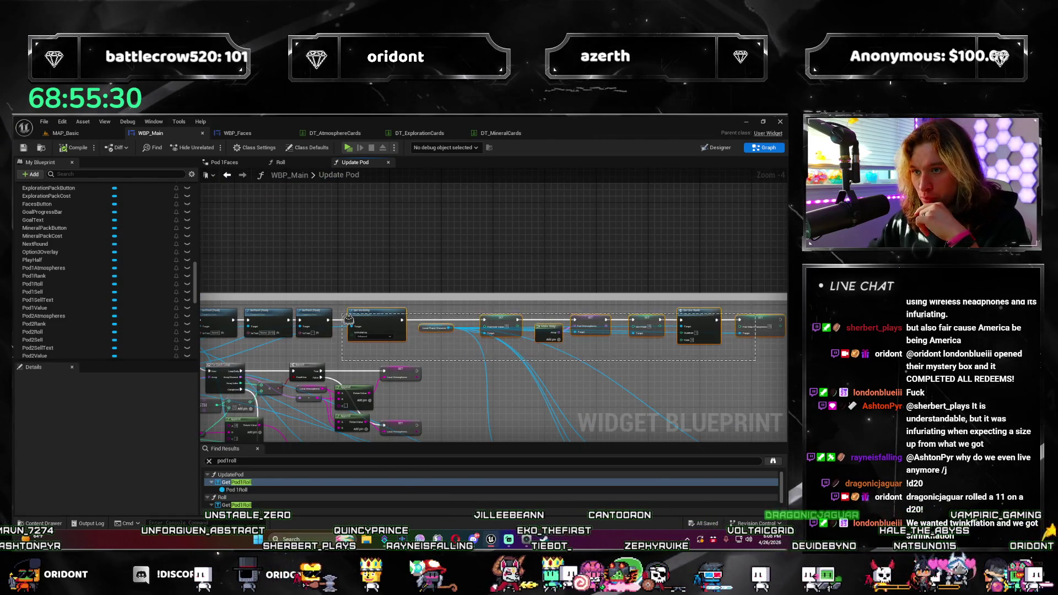
pyautogui.scroll(-2, 487, 402)
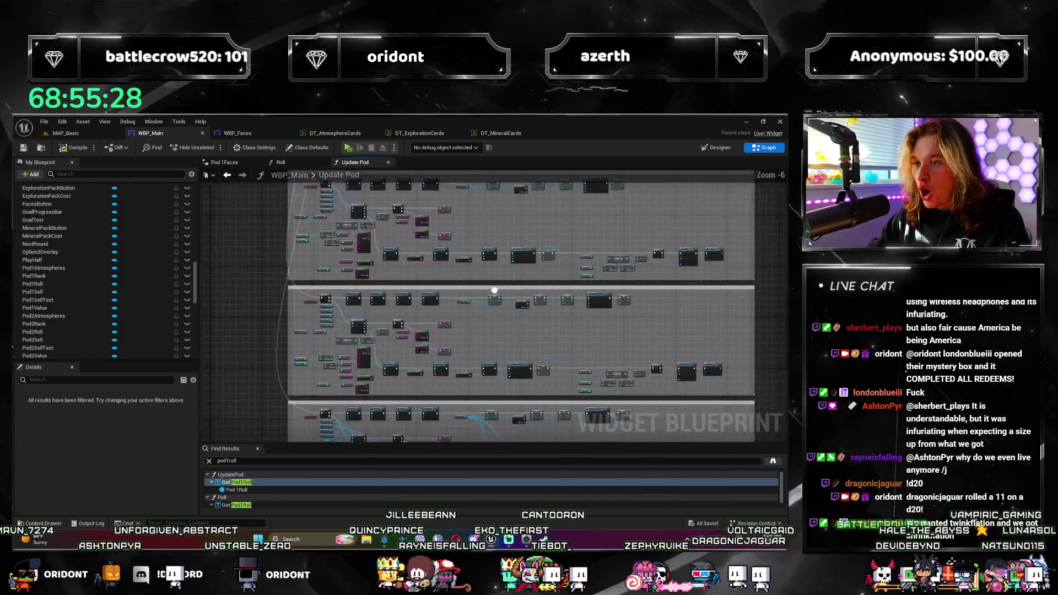
pyautogui.moveTo(487, 402); pyautogui.dragTo(478, 328)
pyautogui.scroll(2, 478, 329)
pyautogui.scroll(2, 478, 356)
pyautogui.scroll(3, 481, 293)
pyautogui.moveTo(482, 294); pyautogui.dragTo(594, 305)
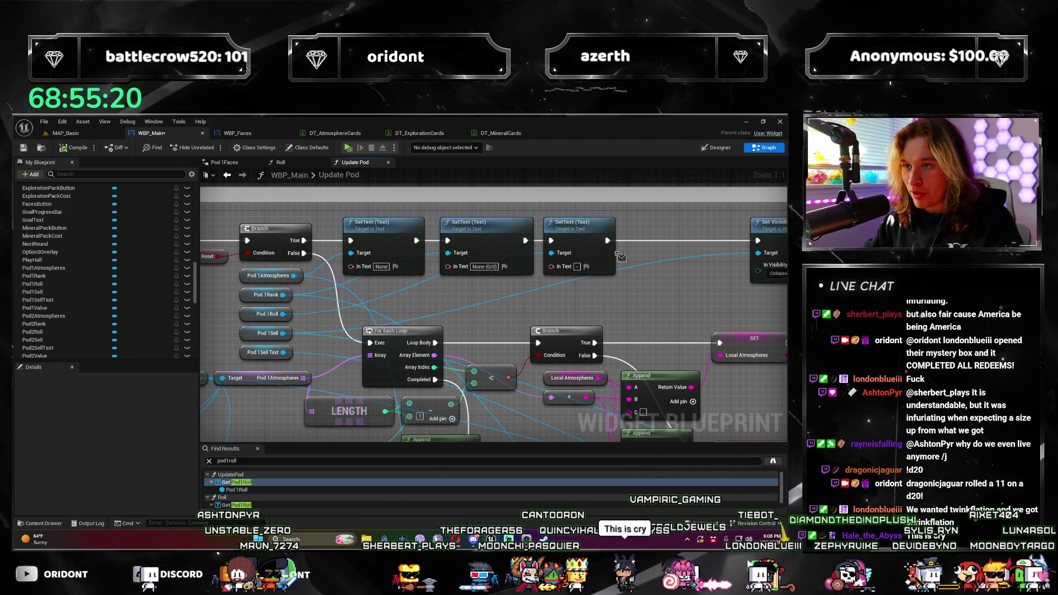
pyautogui.moveTo(509, 315)
pyautogui.mouseDown()
pyautogui.moveTo(646, 293)
pyautogui.moveTo(604, 324)
pyautogui.moveTo(453, 371)
pyautogui.mouseUp()
pyautogui.scroll(-1, 628, 306)
pyautogui.scroll(1, 453, 371)
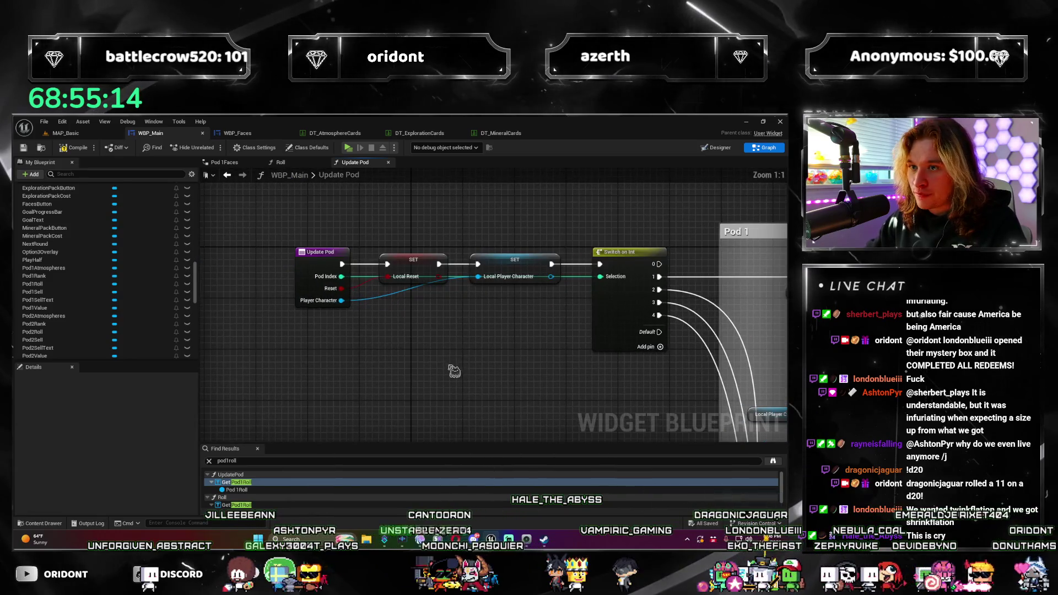
pyautogui.click(310, 250)
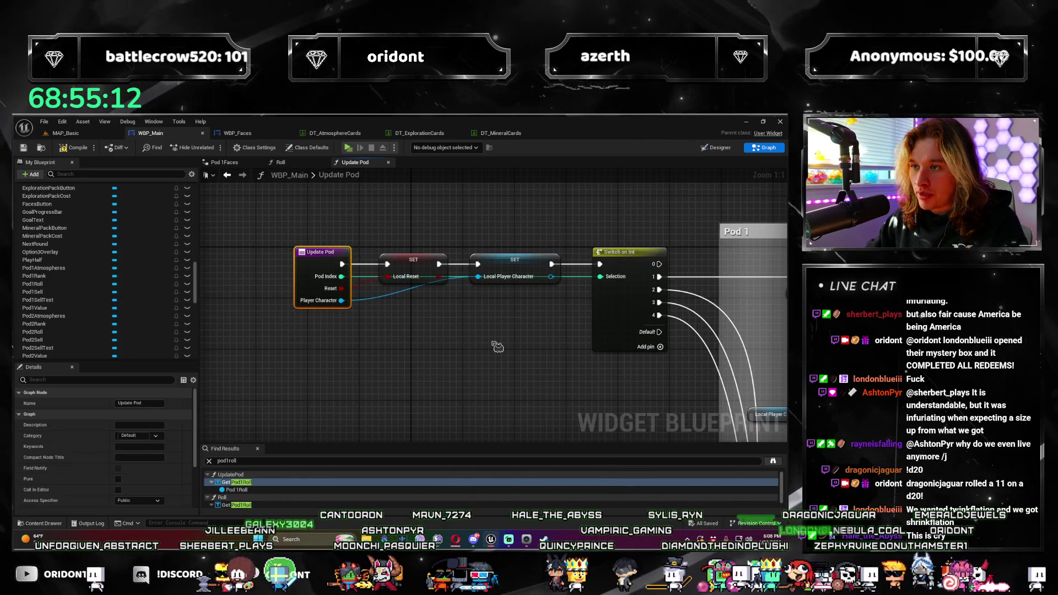
pyautogui.moveTo(517, 353); pyautogui.dragTo(272, 330)
pyautogui.moveTo(579, 331); pyautogui.dragTo(330, 314)
pyautogui.moveTo(579, 331); pyautogui.dragTo(371, 299)
pyautogui.moveTo(379, 337); pyautogui.dragTo(450, 304)
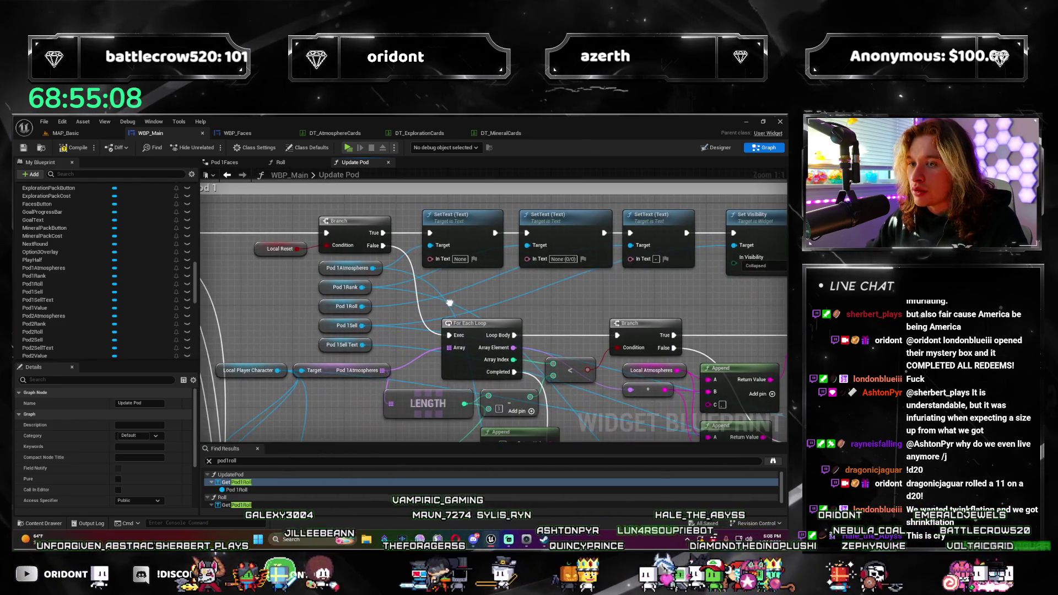
pyautogui.moveTo(579, 281); pyautogui.dragTo(371, 289)
pyautogui.moveTo(579, 285)
pyautogui.mouseDown()
pyautogui.moveTo(396, 294)
pyautogui.moveTo(496, 326)
pyautogui.mouseUp()
pyautogui.scroll(-2, 414, 314)
pyautogui.scroll(3, 424, 329)
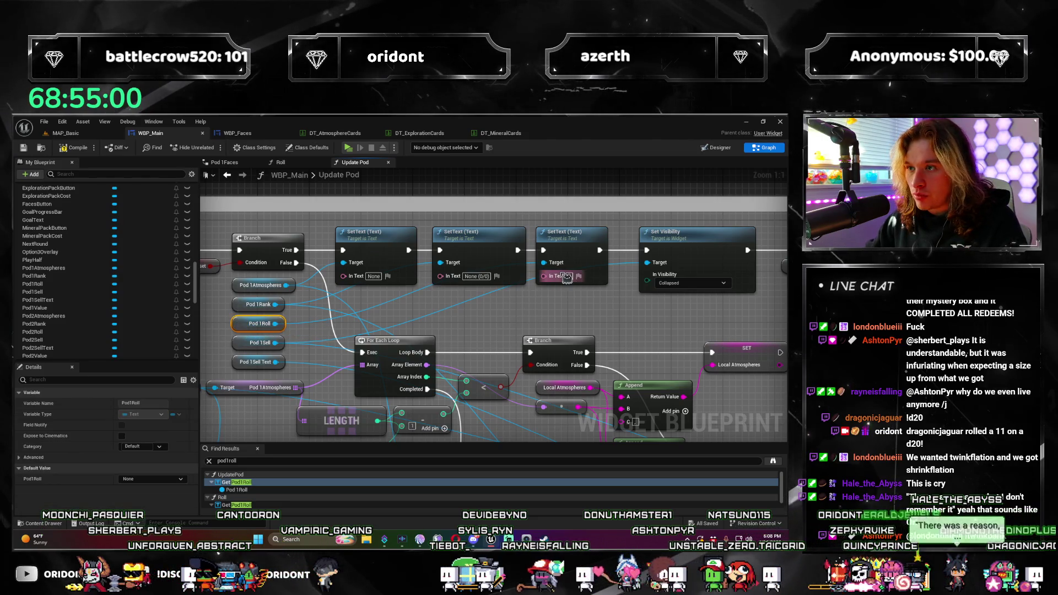
pyautogui.scroll(-2, 510, 319)
pyautogui.moveTo(510, 317)
pyautogui.mouseDown()
pyautogui.moveTo(432, 287)
pyautogui.moveTo(531, 357)
pyautogui.mouseUp()
pyautogui.scroll(-1, 432, 287)
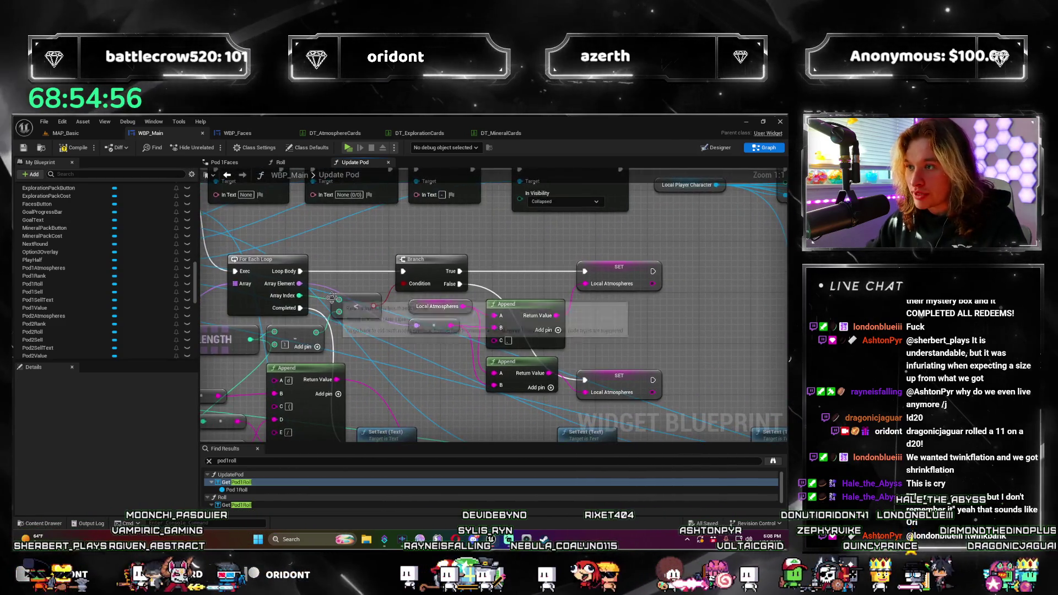
pyautogui.scroll(1, 532, 357)
pyautogui.click(240, 497)
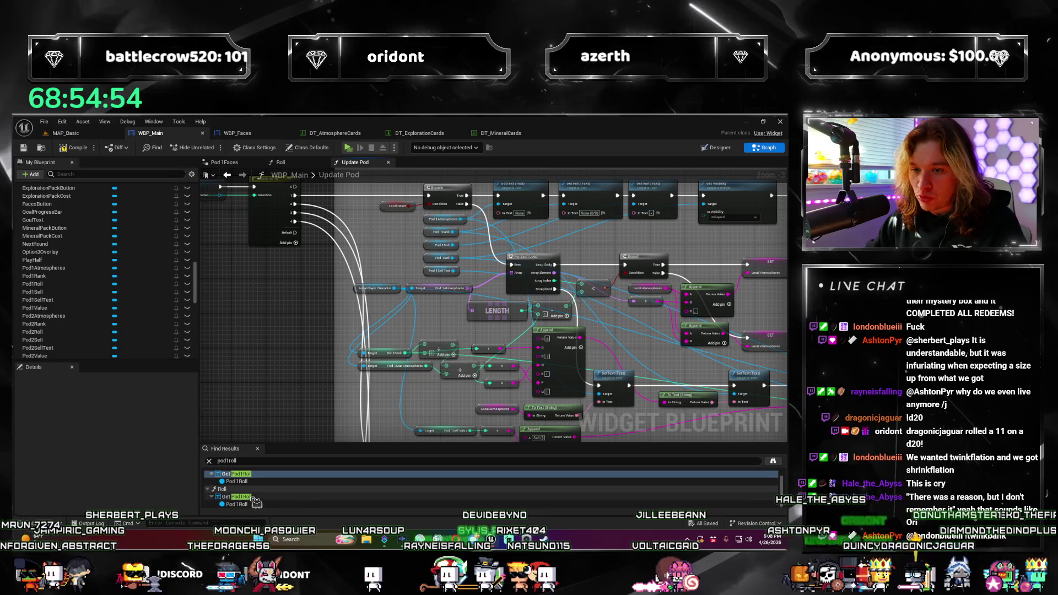
pyautogui.click(268, 499)
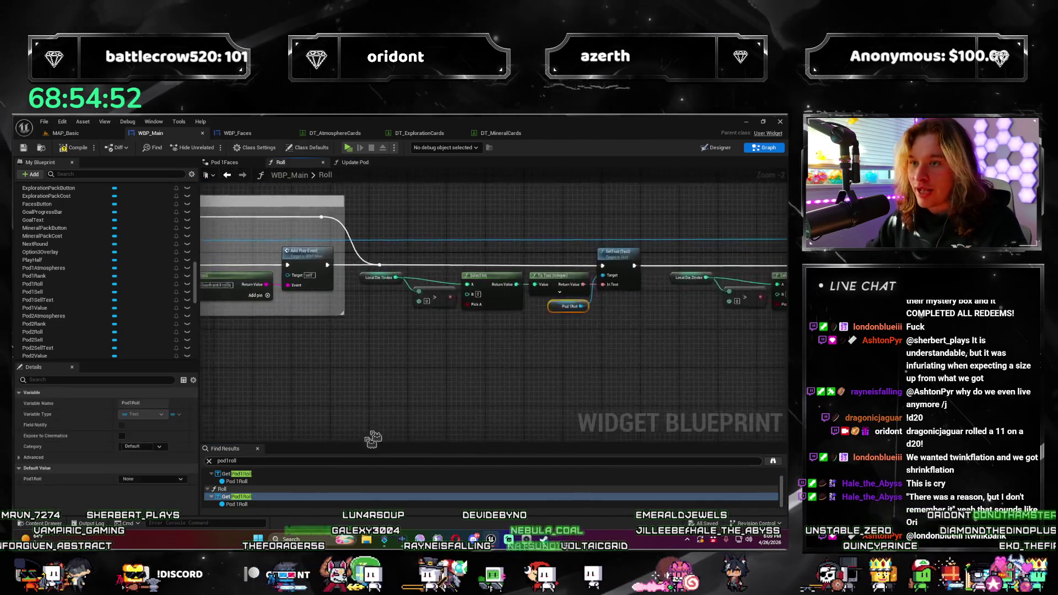
pyautogui.scroll(1, 462, 359)
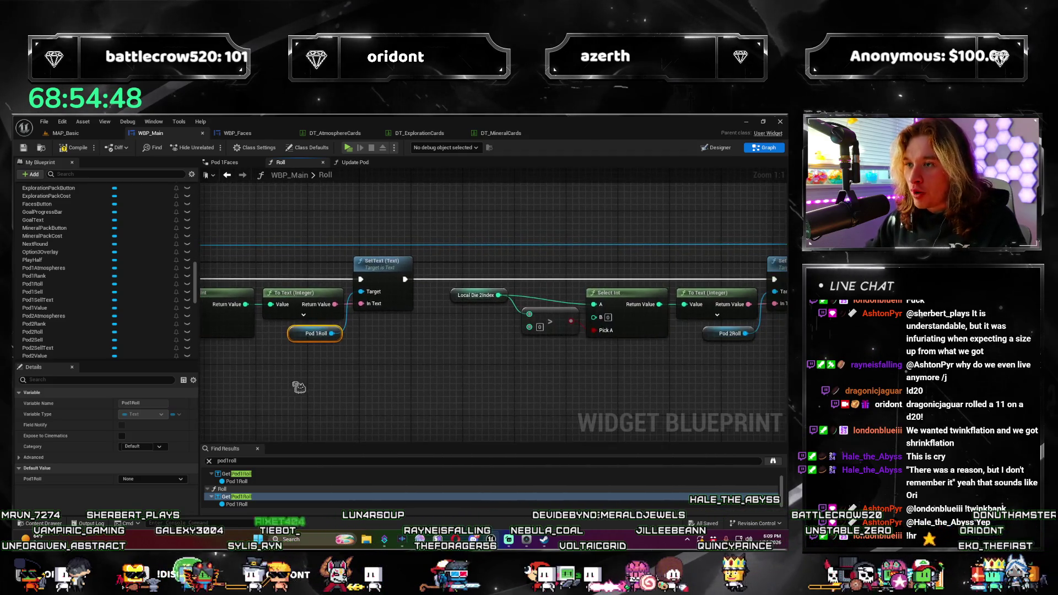
pyautogui.scroll(-3, 486, 392)
pyautogui.scroll(-3, 464, 372)
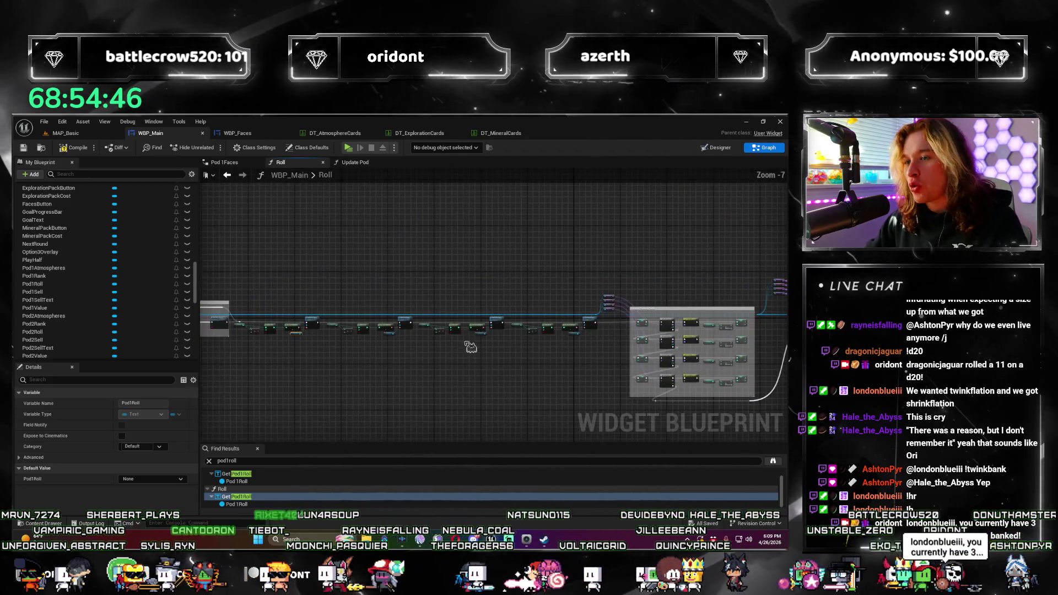
pyautogui.scroll(5, 399, 348)
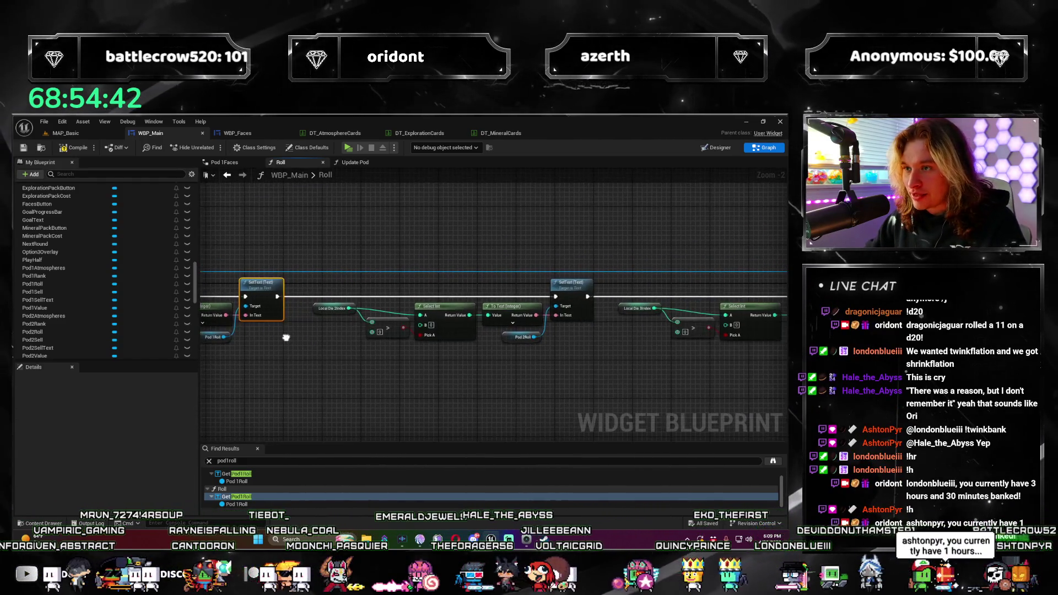
pyautogui.scroll(-4, 536, 333)
pyautogui.scroll(-5, 495, 331)
# Pan the Roll graph to the Pod 1Roll SetText node and its matching Pod 2Roll chain
pyautogui.moveTo(461, 357); pyautogui.dragTo(387, 287)
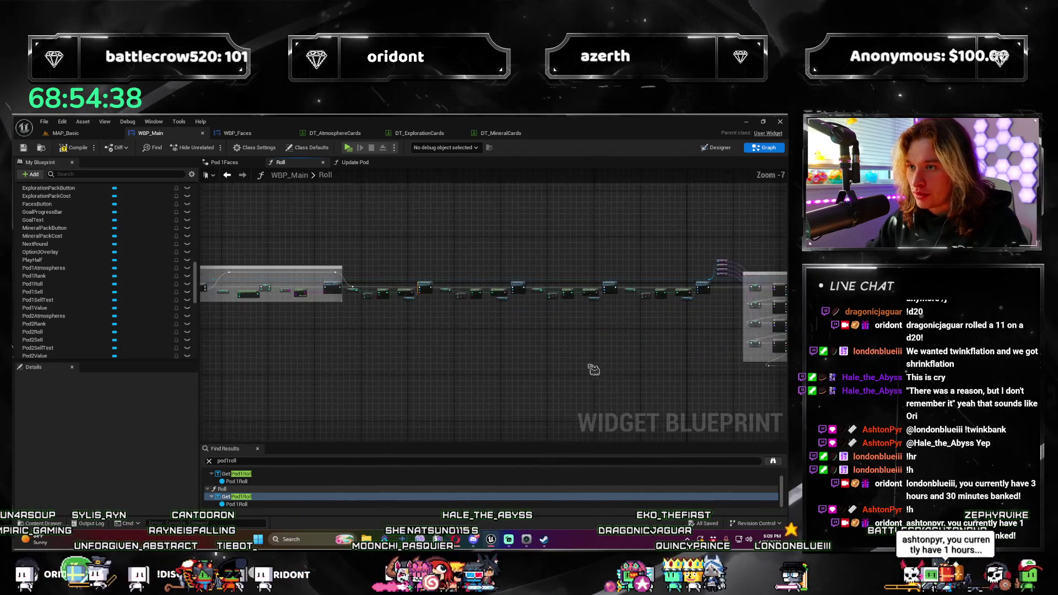
pyautogui.scroll(3, 595, 370)
pyautogui.scroll(2, 537, 348)
pyautogui.moveTo(537, 347); pyautogui.dragTo(501, 329)
pyautogui.scroll(2, 501, 329)
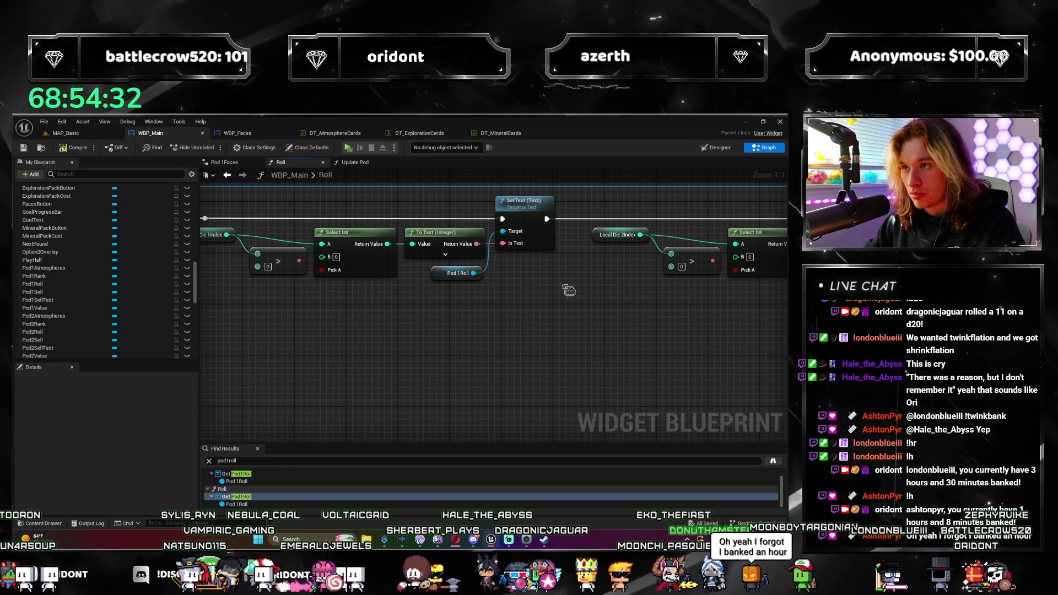
pyautogui.moveTo(566, 290); pyautogui.dragTo(409, 244)
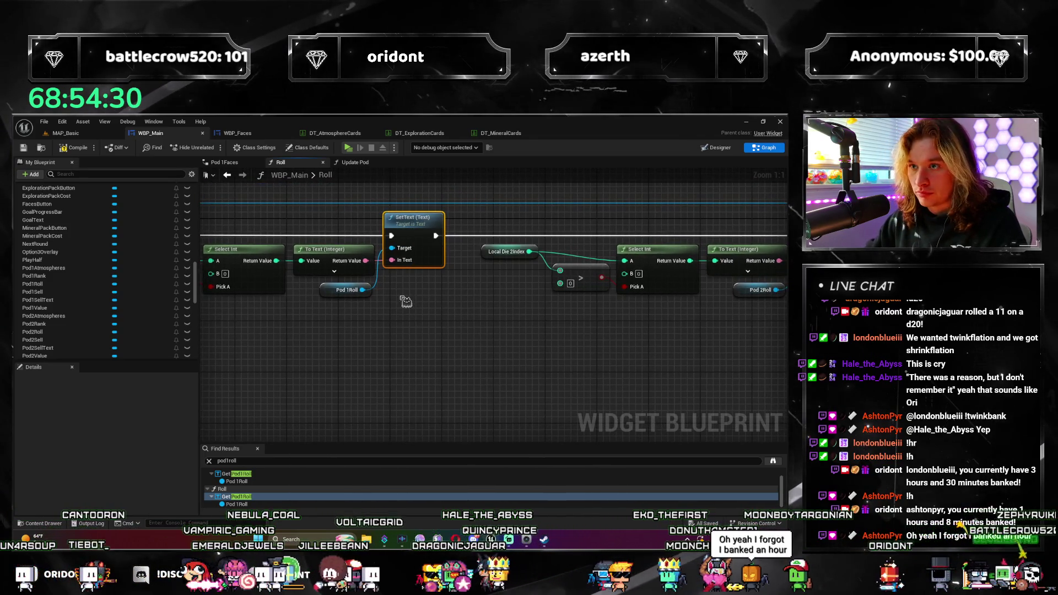
# Duplicate the SetText node and place a Get Local Die 1Value getter beside it
pyautogui.hotkey('ctrl', 'd')
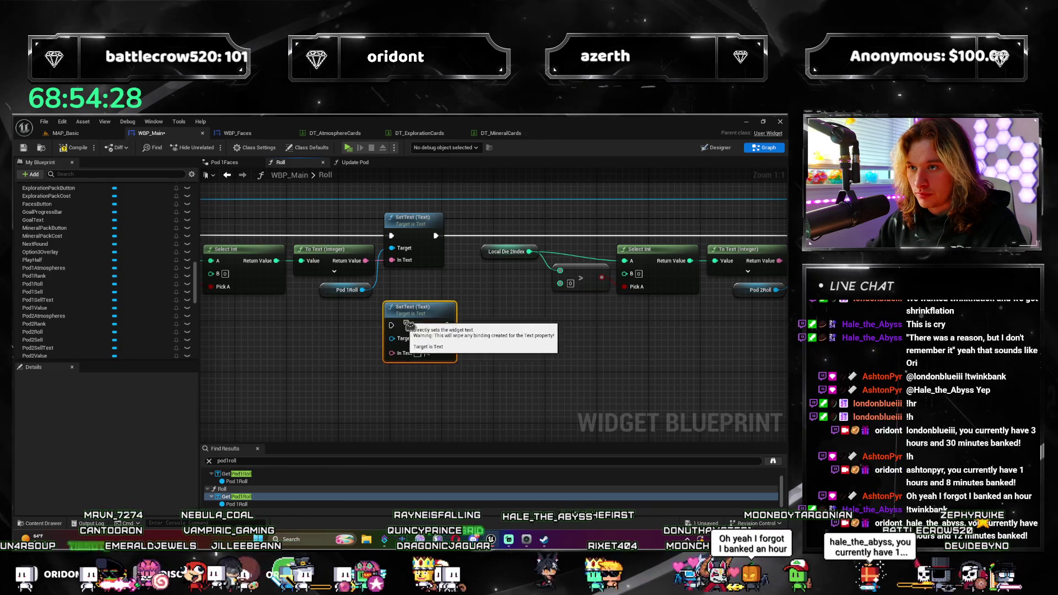
pyautogui.scroll(2, 408, 329)
pyautogui.moveTo(408, 329)
pyautogui.mouseDown()
pyautogui.moveTo(341, 404)
pyautogui.moveTo(371, 335)
pyautogui.mouseUp()
pyautogui.rightClick(298, 312)
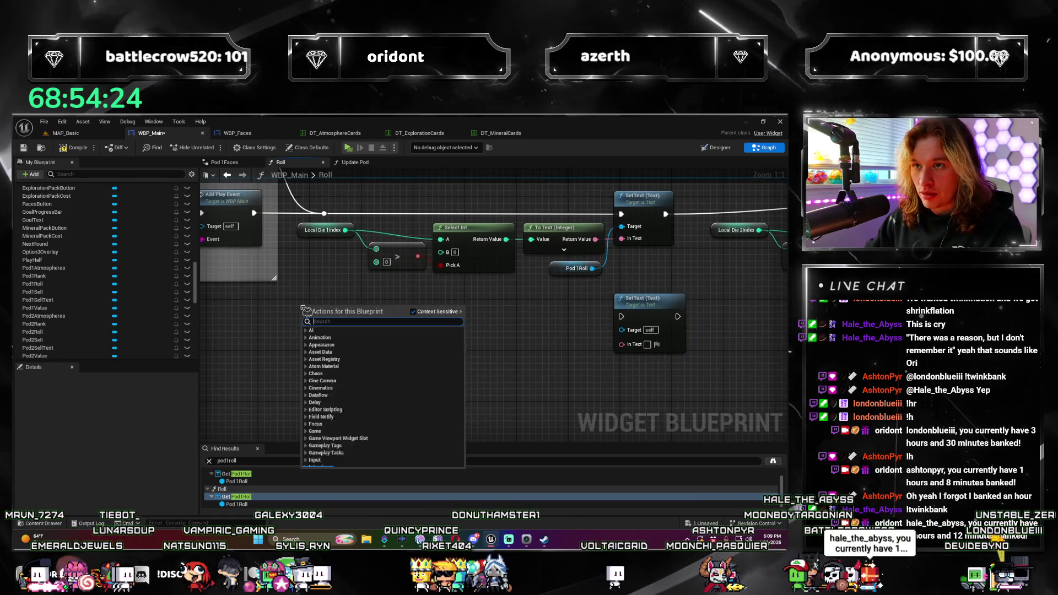
pyautogui.write('get local die va')
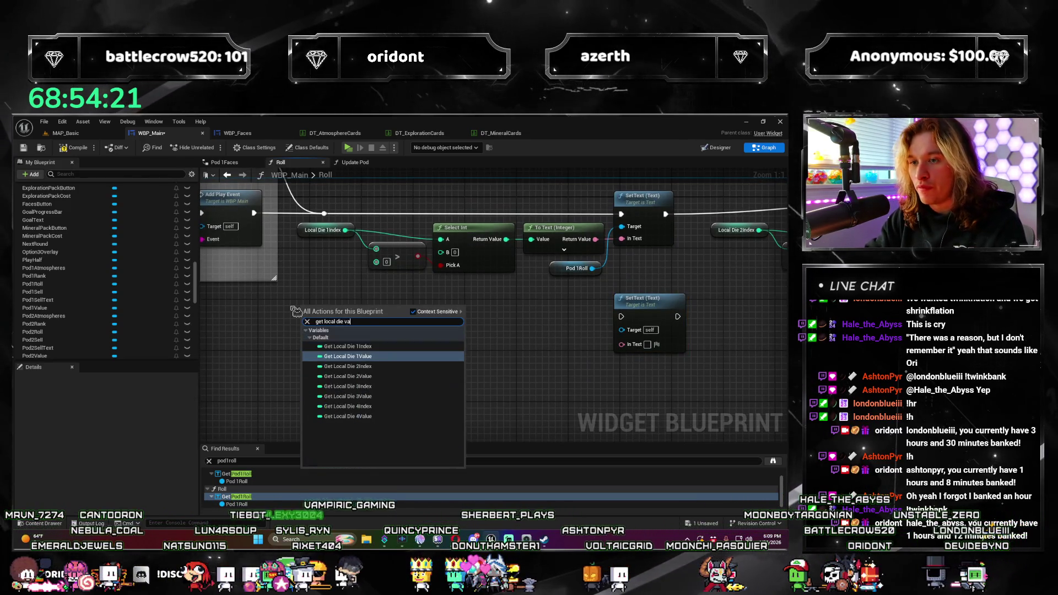
pyautogui.press('Down')
pyautogui.press('Return')
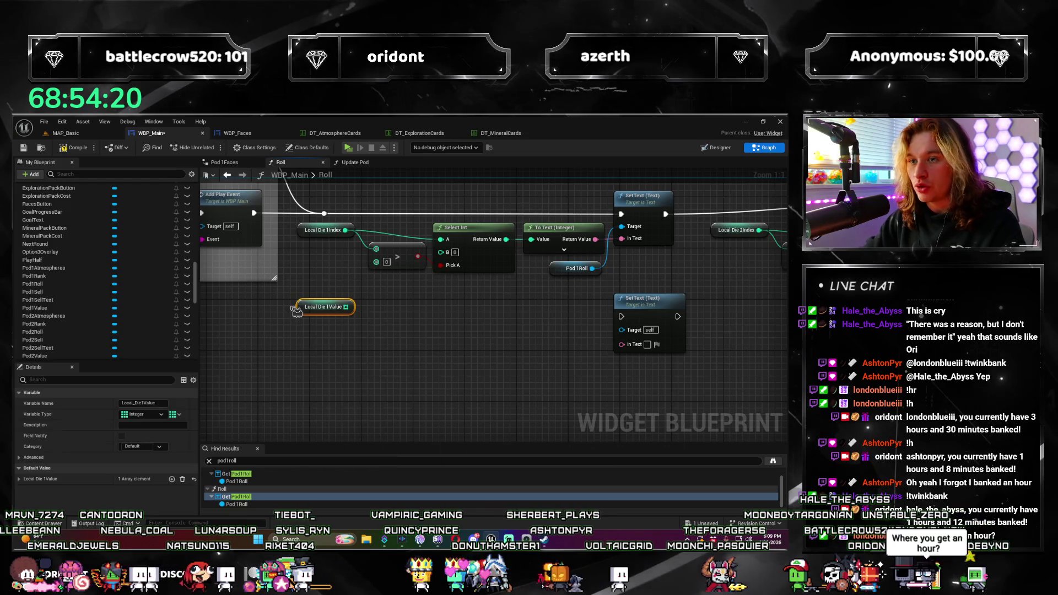
# Clear the Find Results search and node selection, leaving the new nodes unwired in view
pyautogui.moveTo(509, 334); pyautogui.dragTo(482, 374)
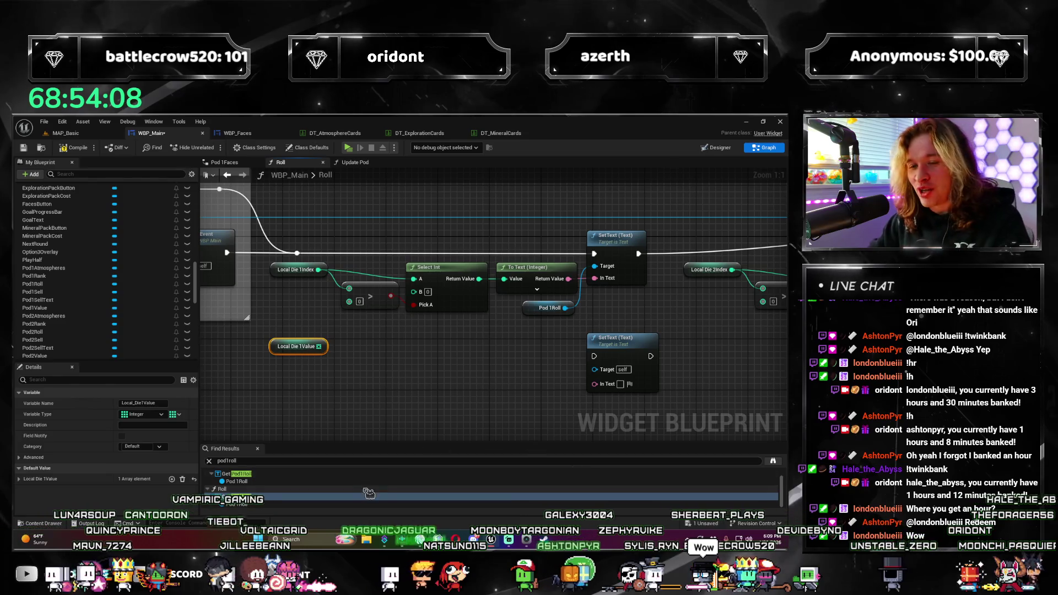
pyautogui.click(497, 461)
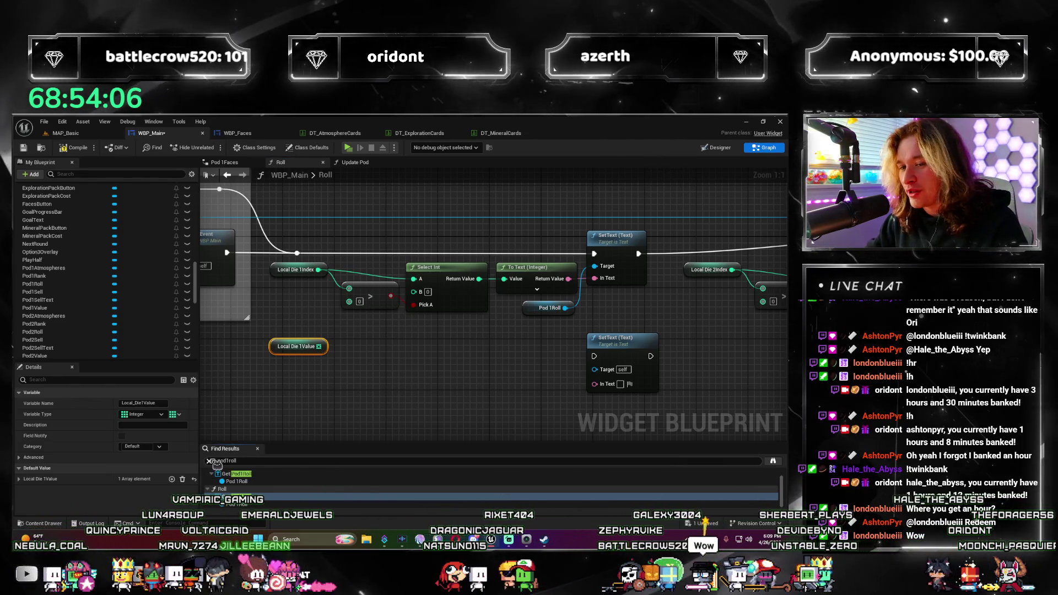
pyautogui.click(337, 401)
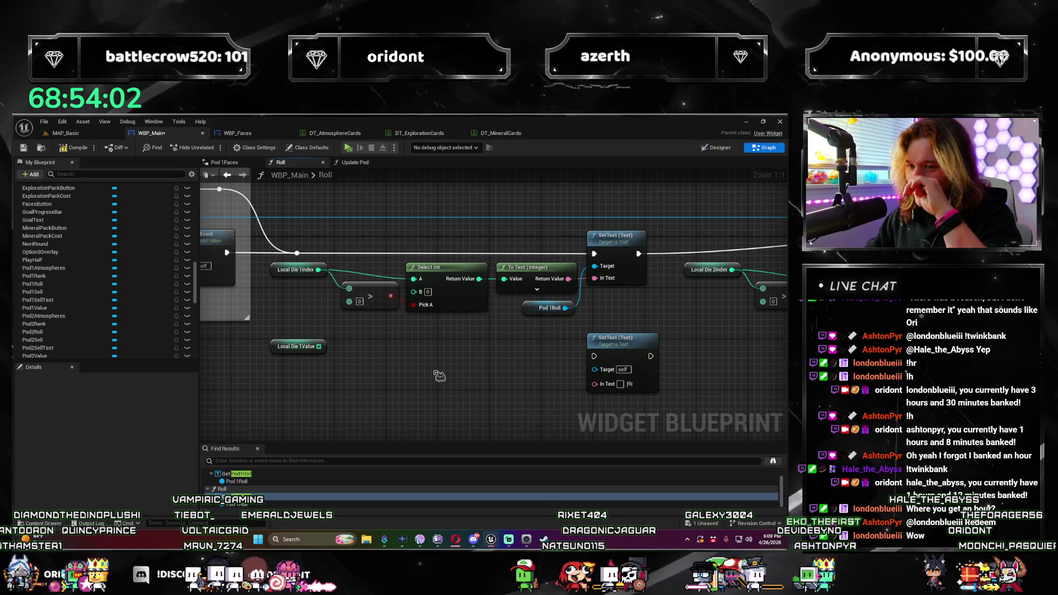
pyautogui.moveTo(439, 375); pyautogui.dragTo(405, 293)
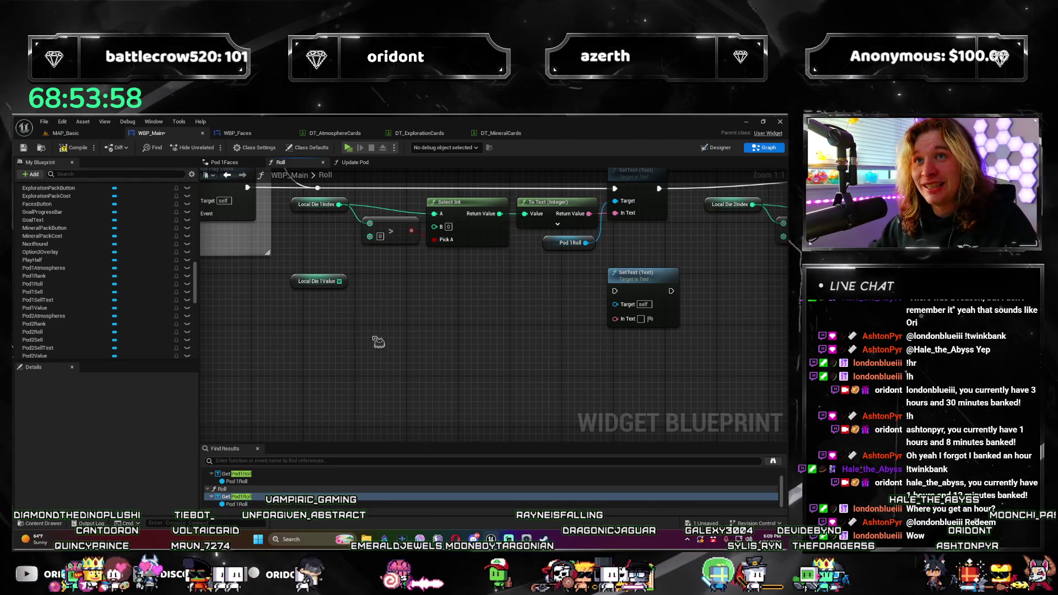
pyautogui.moveTo(375, 331); pyautogui.dragTo(359, 327)
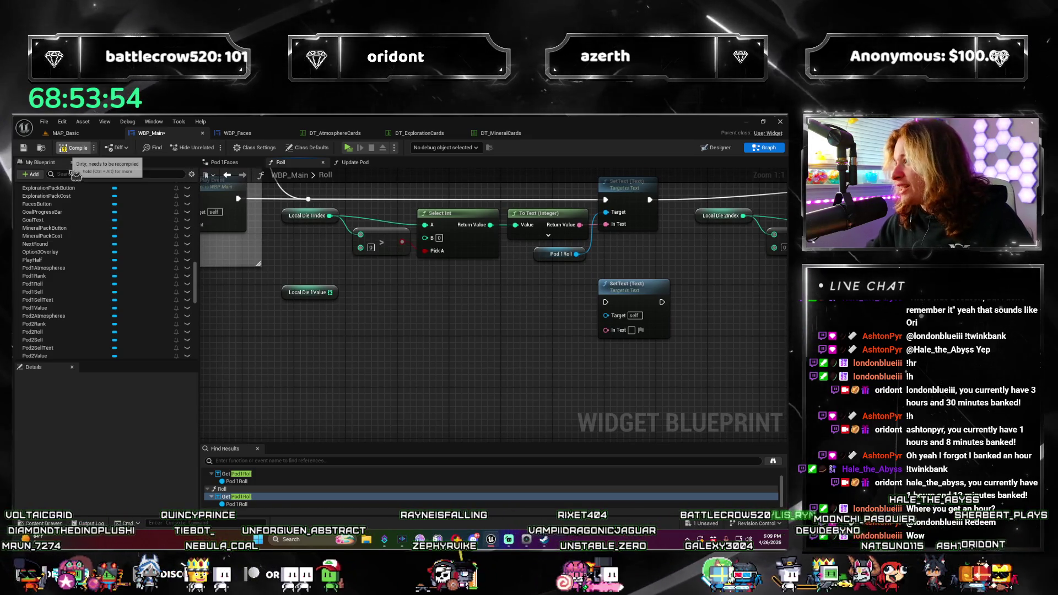
pyautogui.moveTo(260, 293); pyautogui.dragTo(321, 383)
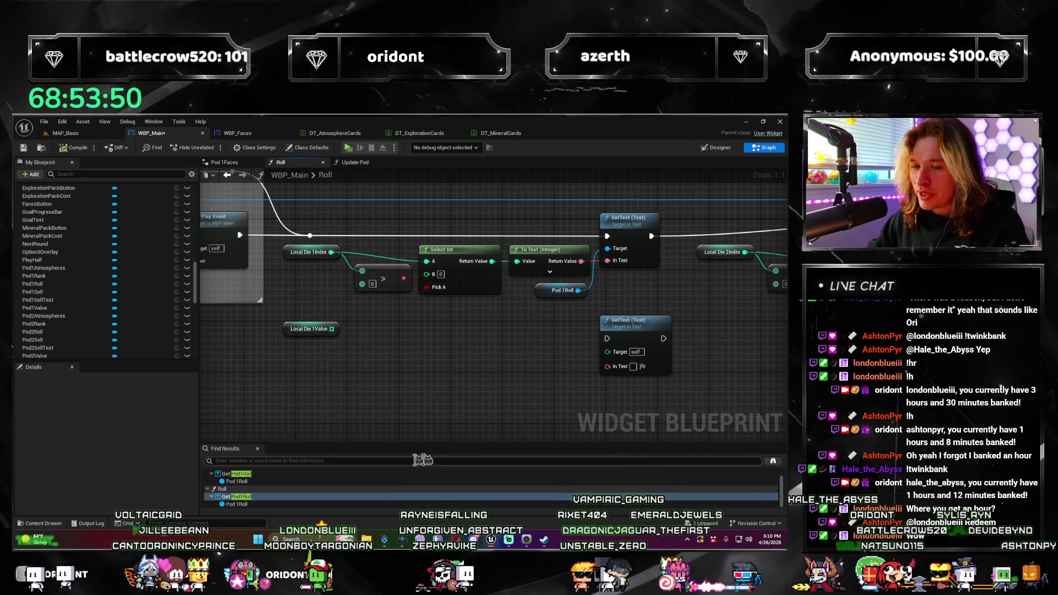
pyautogui.scroll(1, 240, 481)
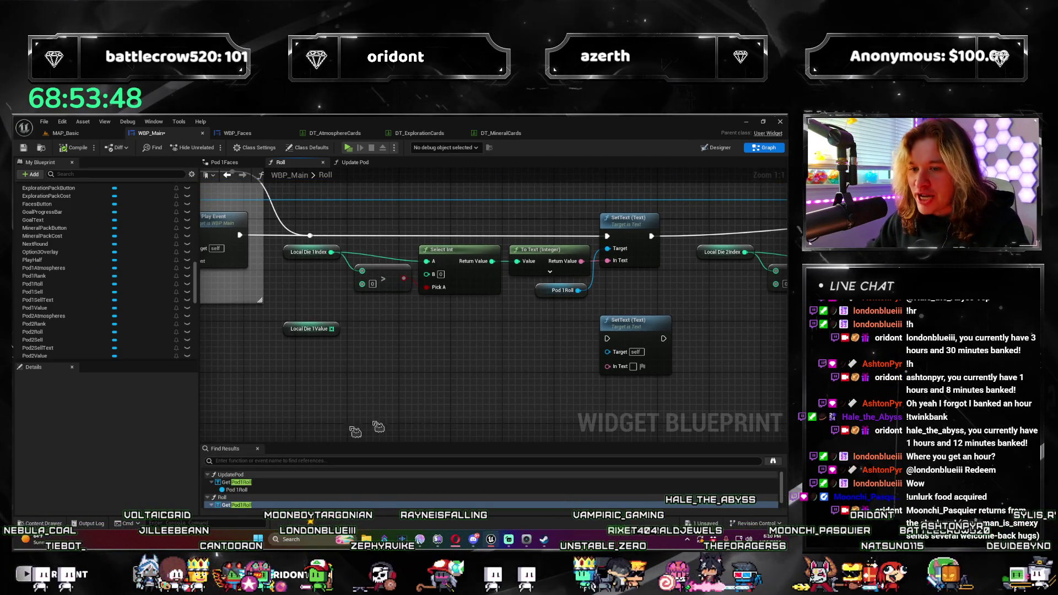
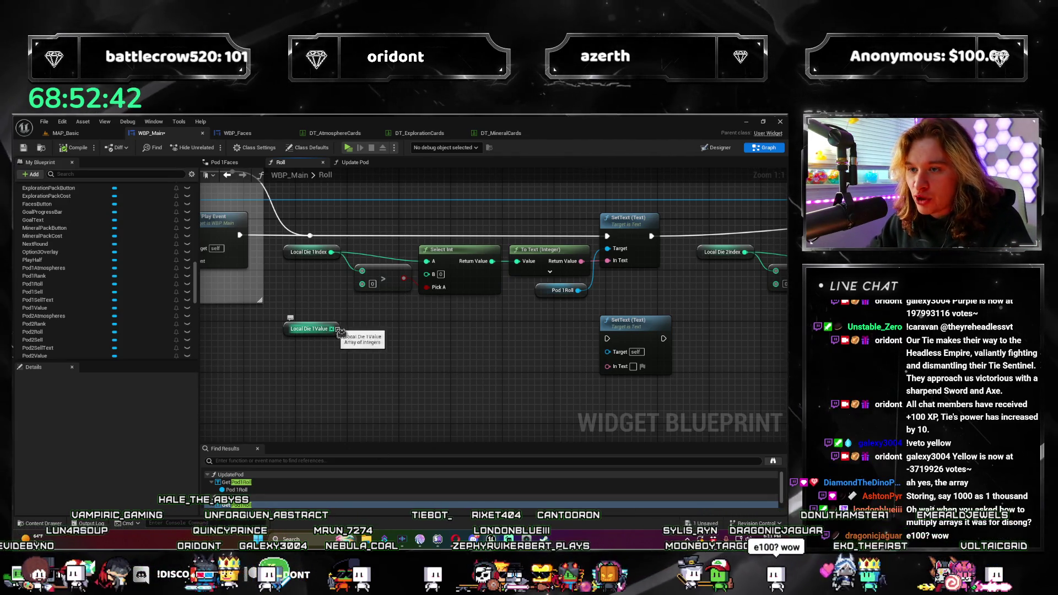
# Probe array actions from Local Die 1Value and collapse the Roman Numerals function group
pyautogui.moveTo(332, 328); pyautogui.dragTo(382, 347)
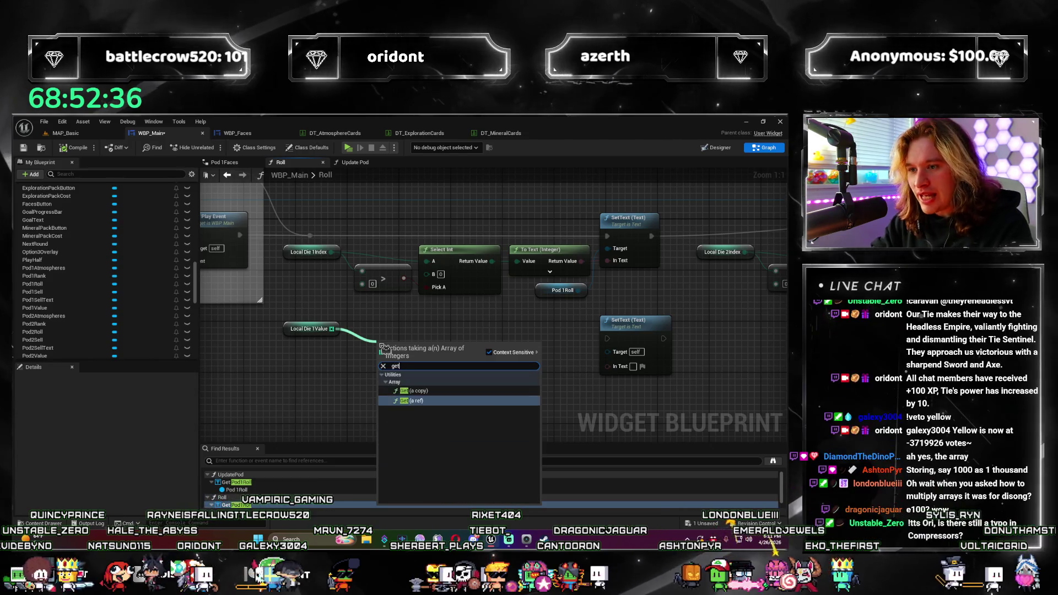
pyautogui.press('Escape')
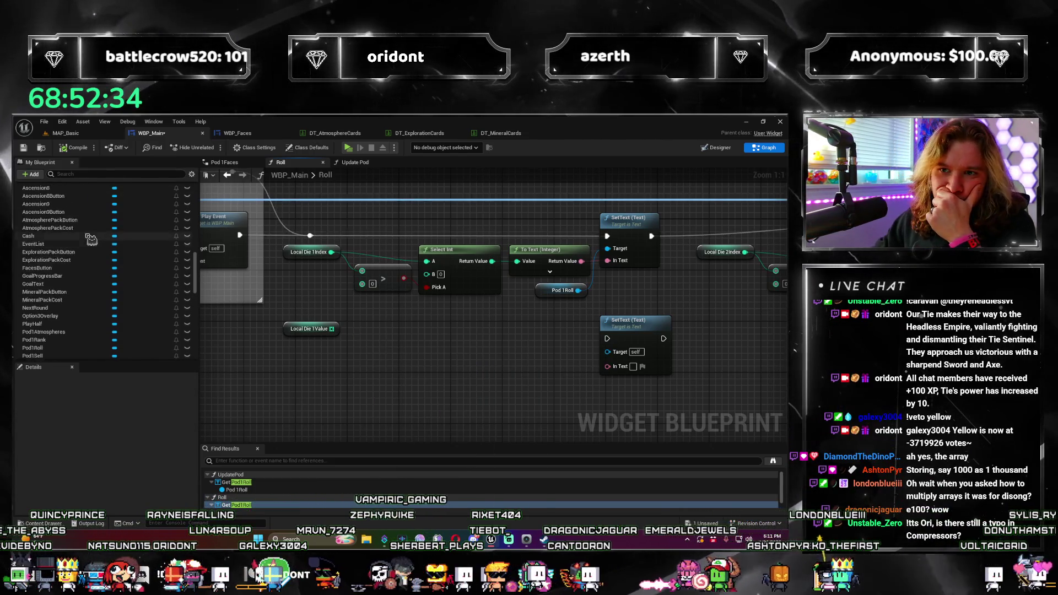
pyautogui.scroll(5, 97, 246)
pyautogui.scroll(5, 96, 246)
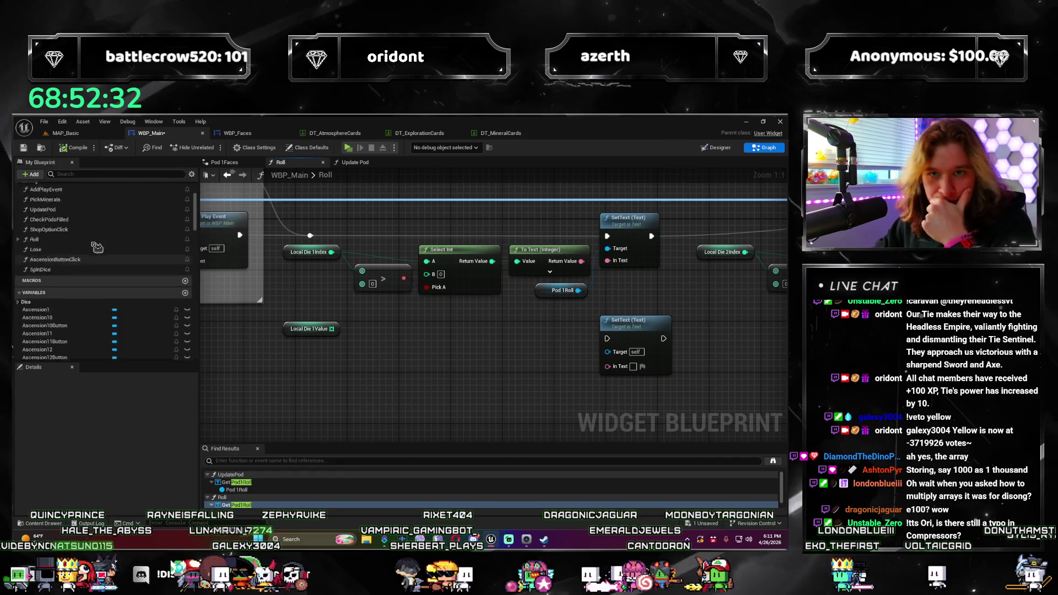
pyautogui.scroll(5, 97, 247)
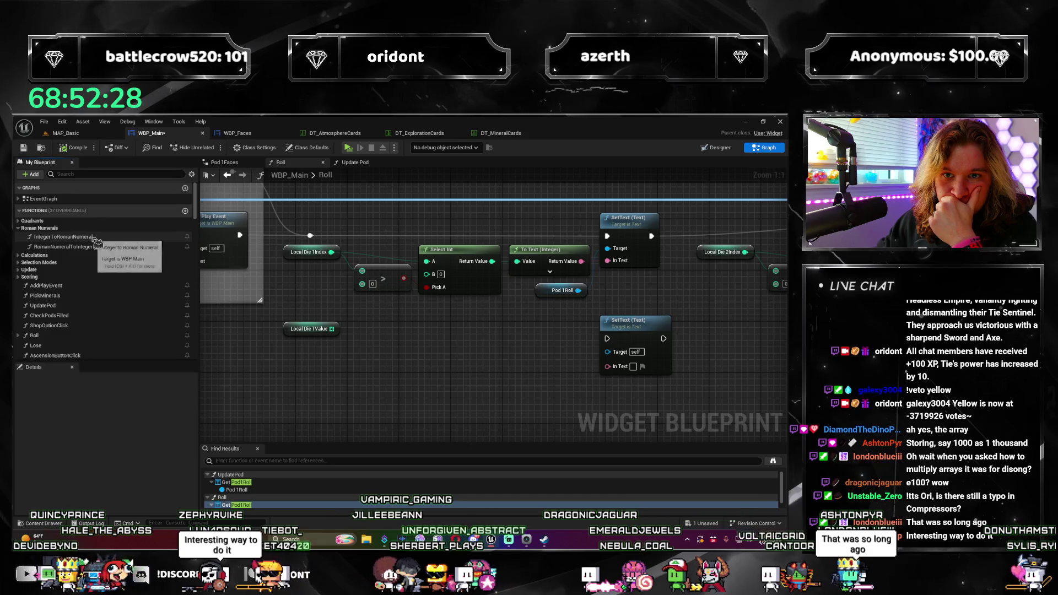
pyautogui.click(18, 227)
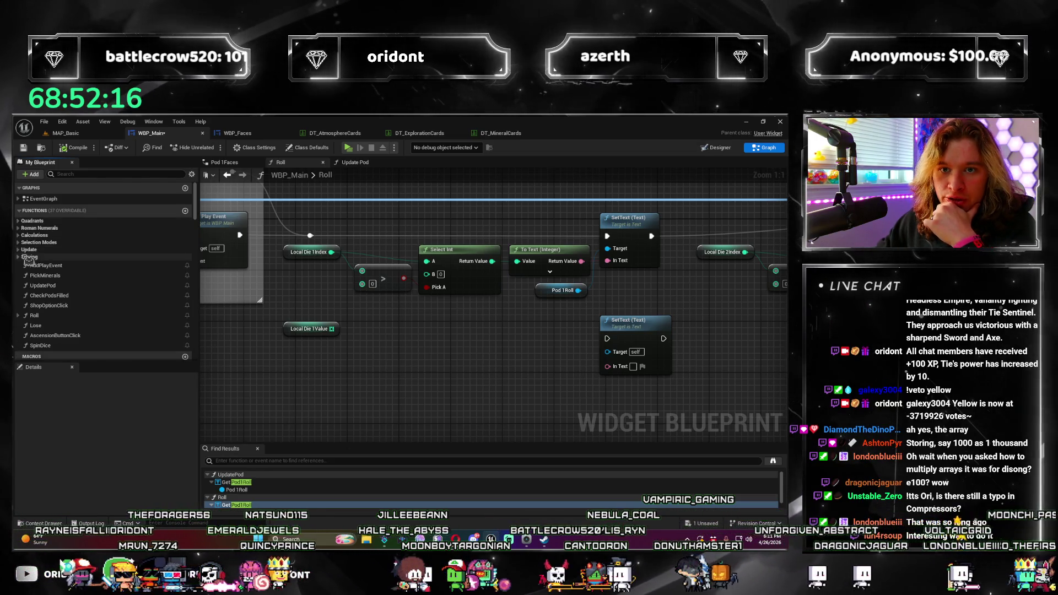
pyautogui.scroll(-3, 33, 289)
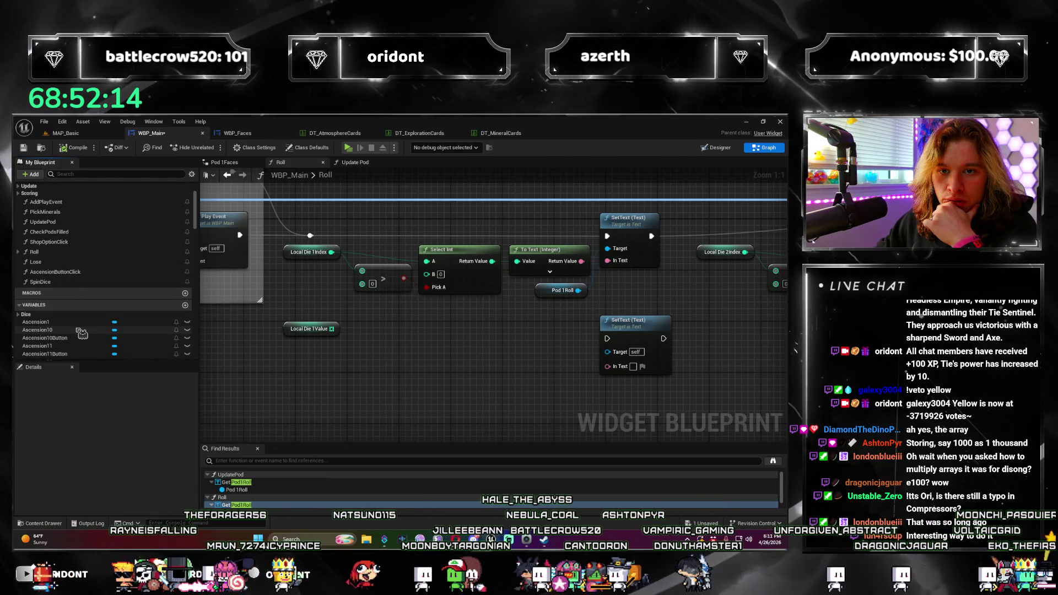
pyautogui.scroll(-3, 59, 314)
pyautogui.scroll(3, 59, 314)
pyautogui.scroll(3, 60, 313)
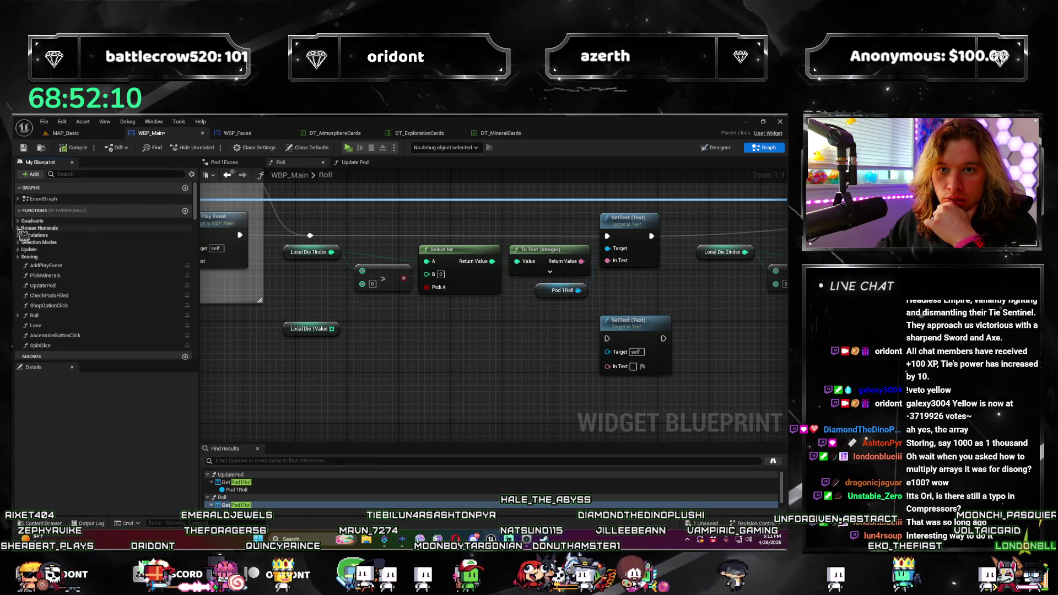
# Add a Print Score node and wire Local Die 1Value into its Score Array input
pyautogui.rightClick(376, 335)
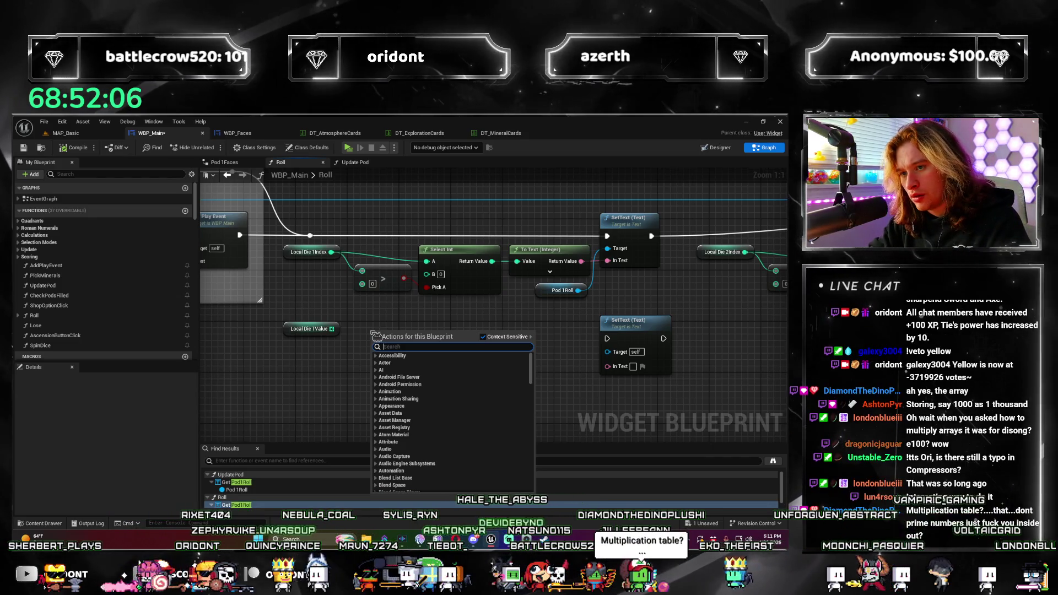
pyautogui.write('multiply')
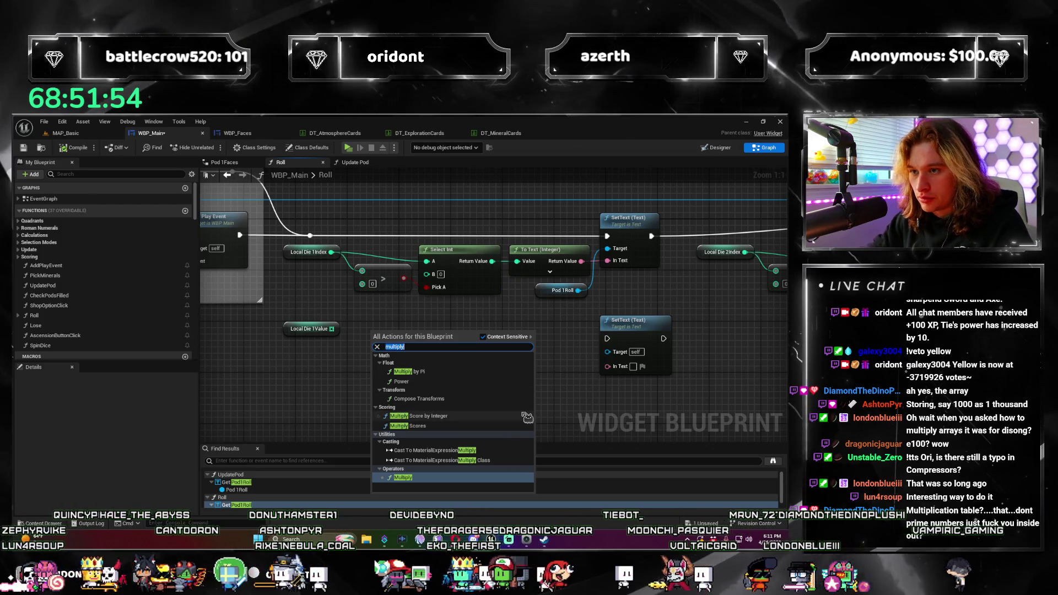
pyautogui.hotkey('ctrl', 'a')
pyautogui.write('score to')
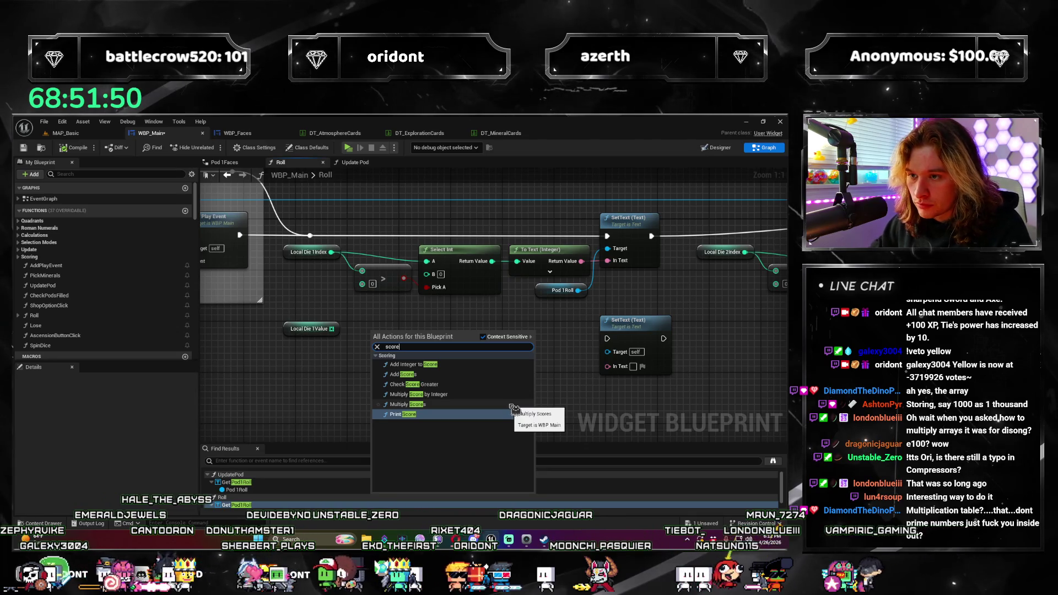
pyautogui.click(458, 414)
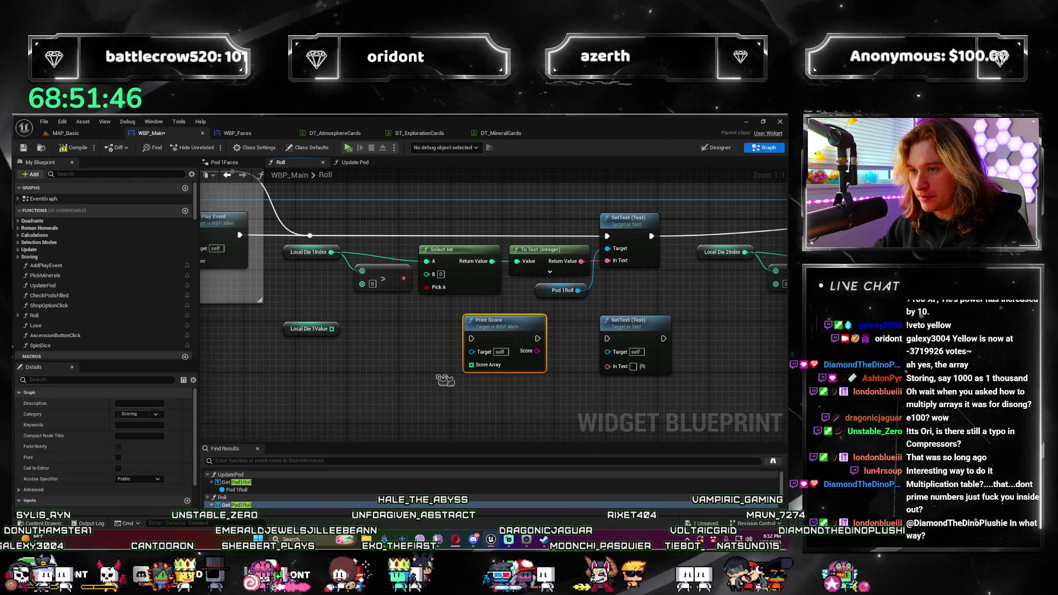
pyautogui.moveTo(529, 248); pyautogui.dragTo(460, 254)
pyautogui.moveTo(36, 334); pyautogui.dragTo(410, 378)
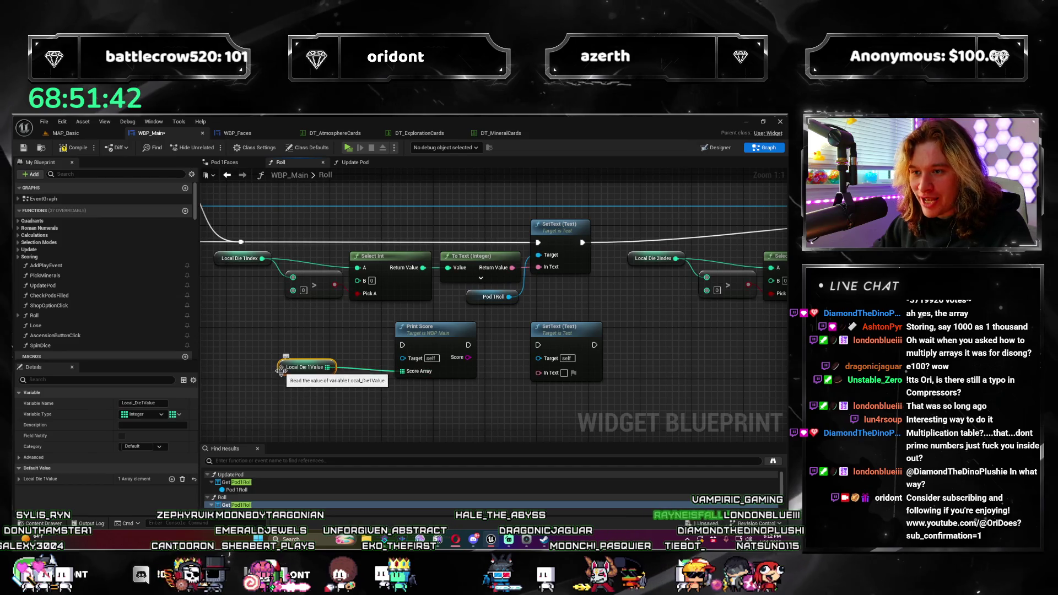
pyautogui.rightClick(413, 331)
pyautogui.click(438, 291)
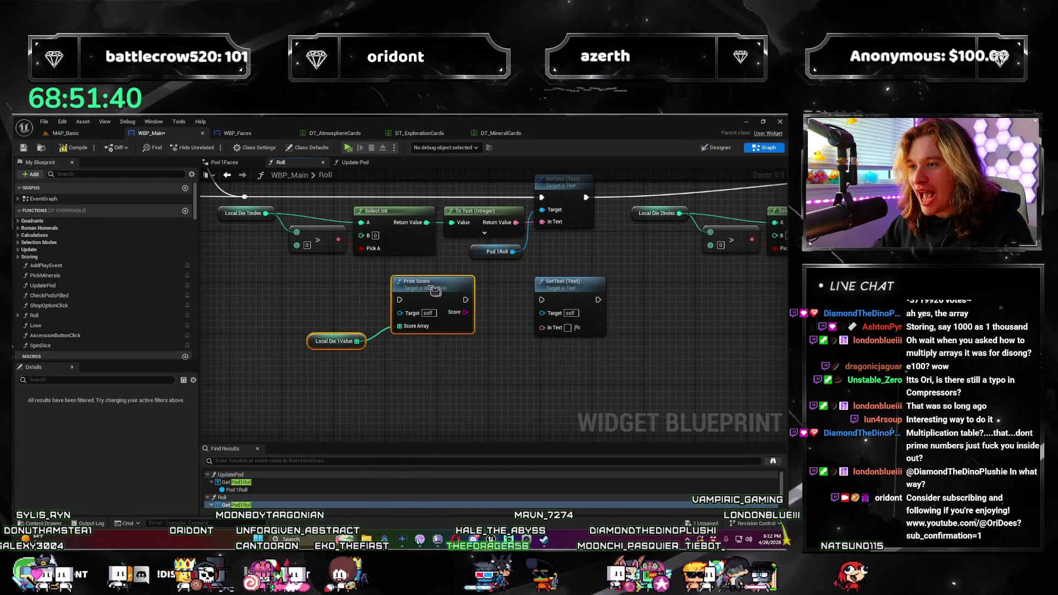
pyautogui.scroll(-4, 471, 354)
pyautogui.moveTo(471, 353)
pyautogui.mouseDown()
pyautogui.moveTo(374, 358)
pyautogui.moveTo(435, 358)
pyautogui.mouseUp()
pyautogui.rightClick(579, 315)
pyautogui.scroll(2, 435, 358)
pyautogui.moveTo(373, 331)
pyautogui.mouseDown()
pyautogui.moveTo(574, 381)
pyautogui.moveTo(538, 400)
pyautogui.moveTo(513, 381)
pyautogui.mouseUp()
pyautogui.scroll(1, 574, 381)
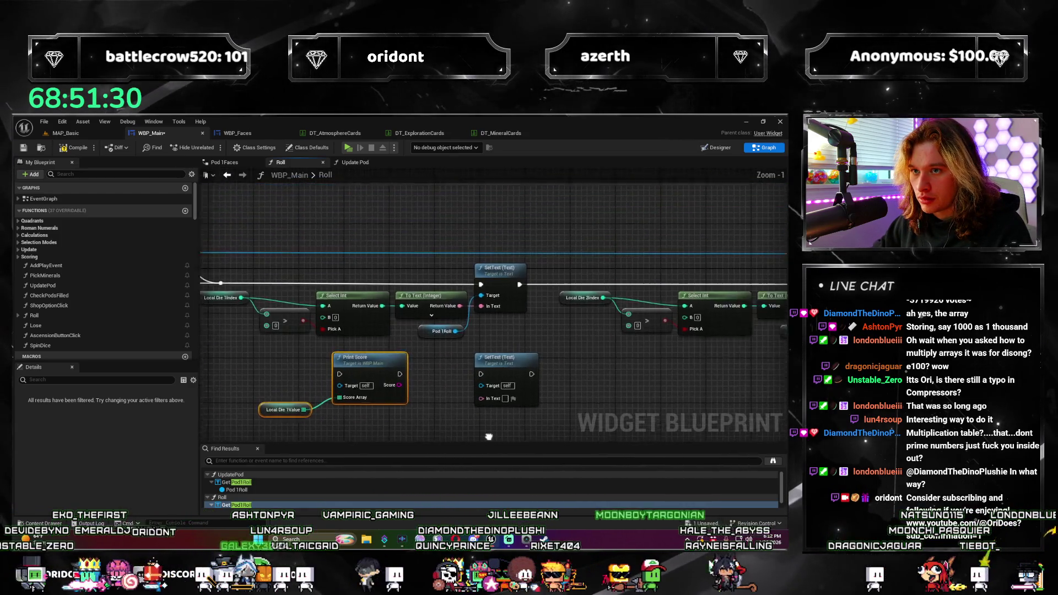
pyautogui.scroll(-6, 512, 381)
pyautogui.scroll(-4, 414, 356)
pyautogui.moveTo(347, 355)
pyautogui.mouseDown()
pyautogui.moveTo(293, 272)
pyautogui.moveTo(742, 345)
pyautogui.moveTo(685, 313)
pyautogui.moveTo(319, 342)
pyautogui.mouseUp()
pyautogui.scroll(-1, 513, 306)
pyautogui.scroll(3, 329, 334)
pyautogui.scroll(-1, 329, 335)
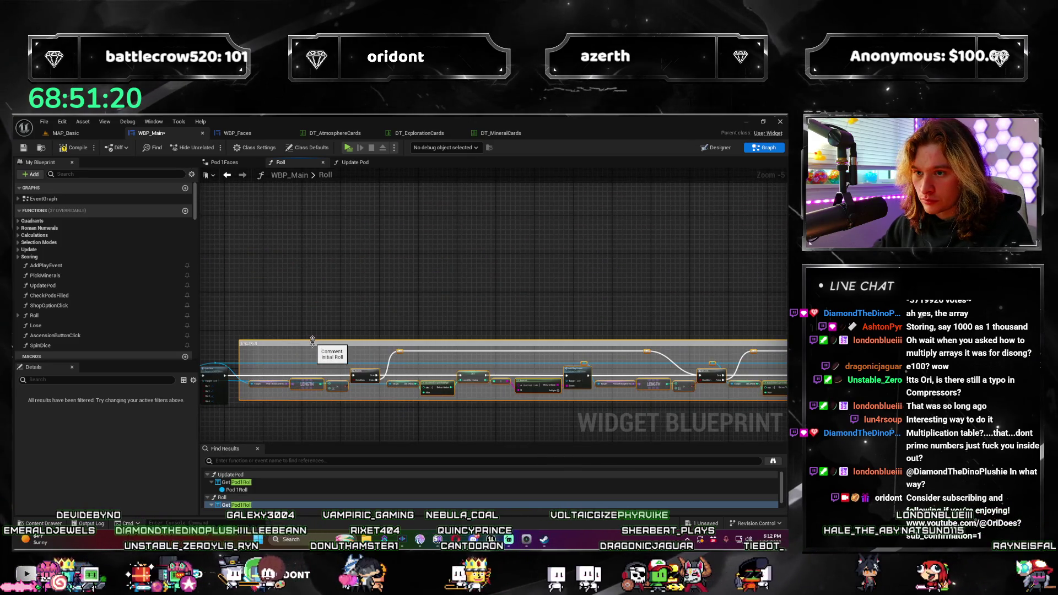
pyautogui.rightClick(316, 343)
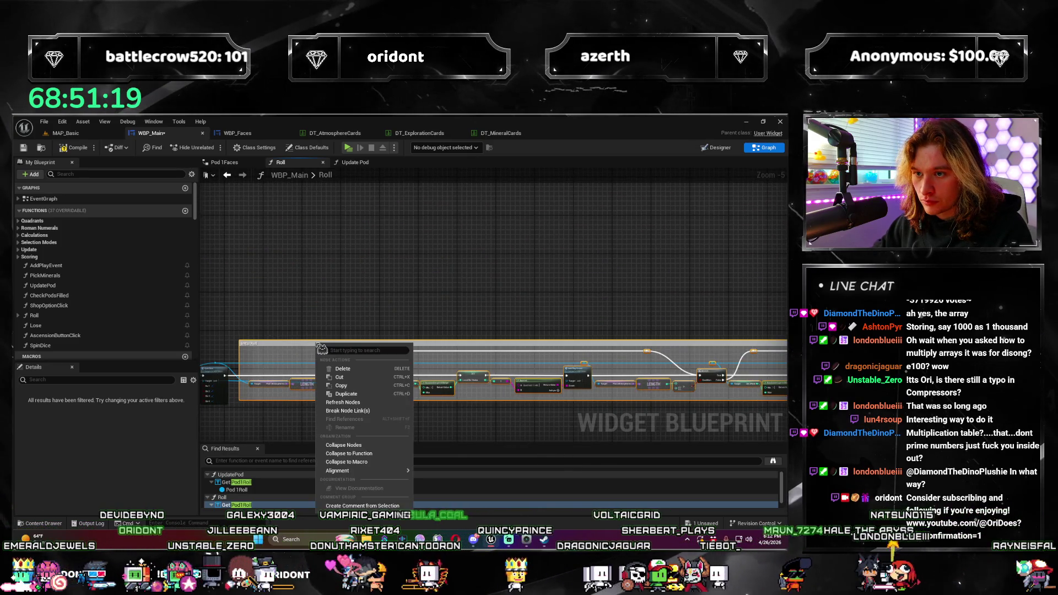
# Collapse the Initial Roll nodes into one node and line it up after Roll and Spin Dice
pyautogui.click(395, 448)
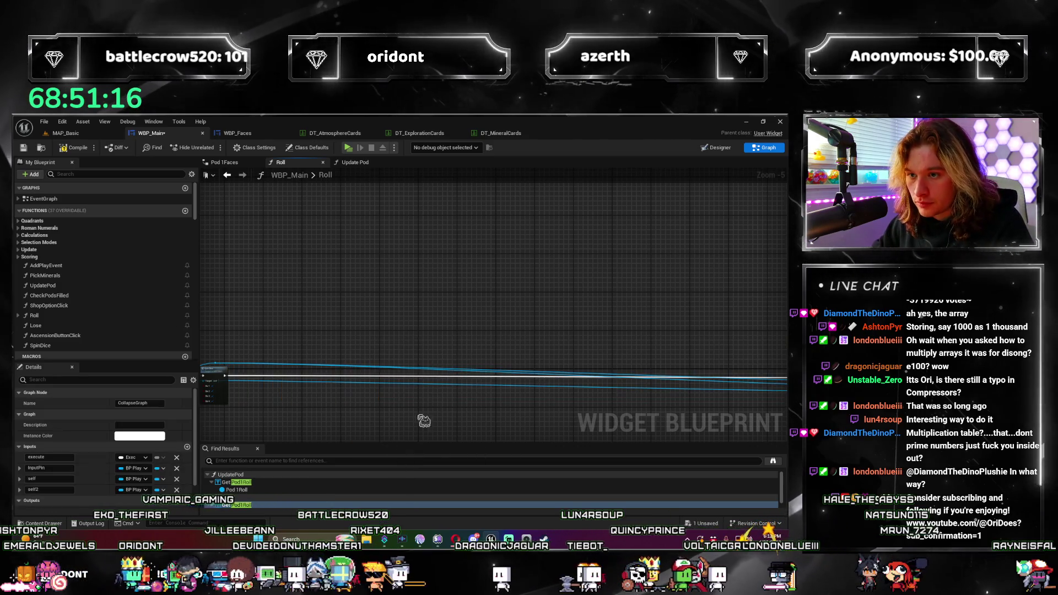
pyautogui.moveTo(501, 407); pyautogui.dragTo(463, 289)
pyautogui.scroll(4, 444, 367)
pyautogui.scroll(3, 397, 331)
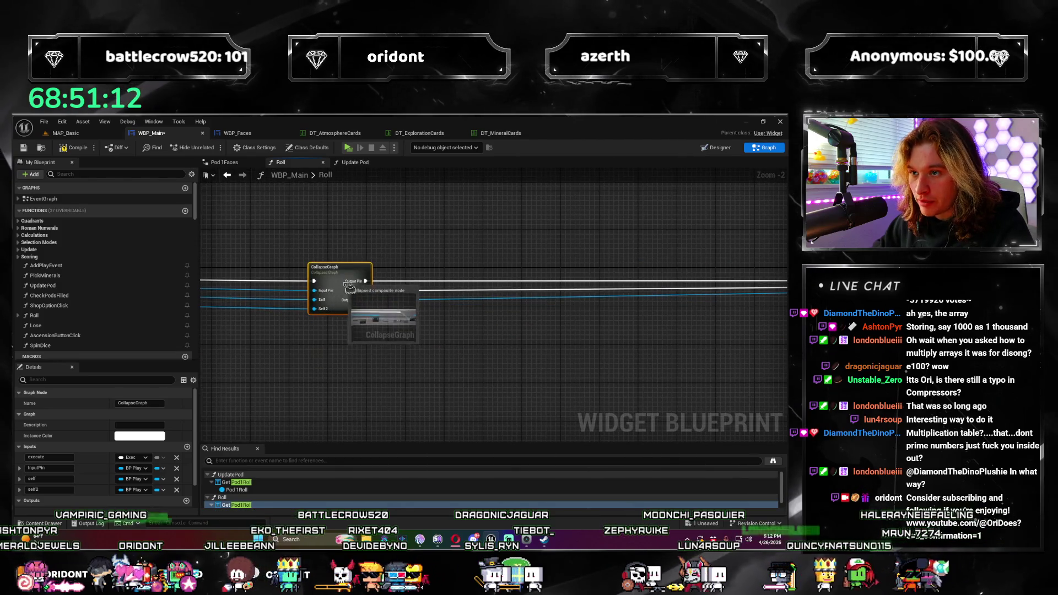
pyautogui.scroll(-5, 327, 322)
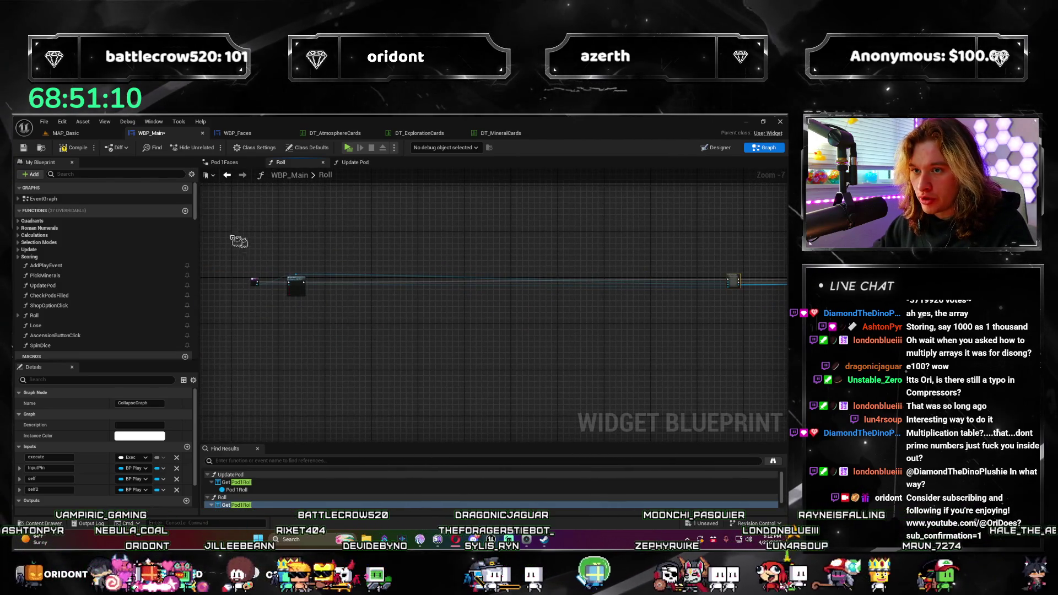
pyautogui.click(294, 282)
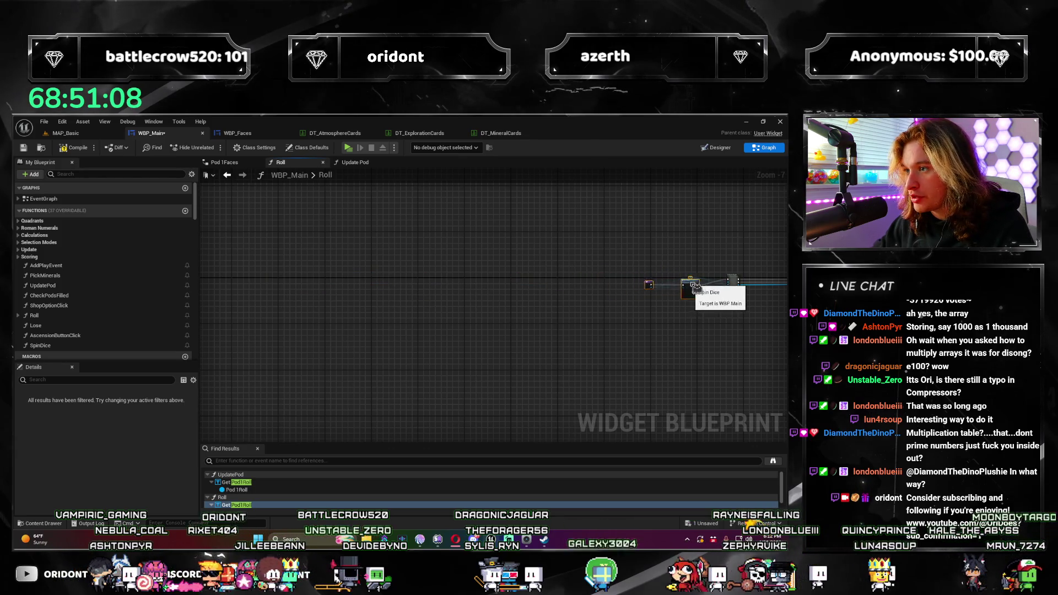
pyautogui.scroll(5, 695, 285)
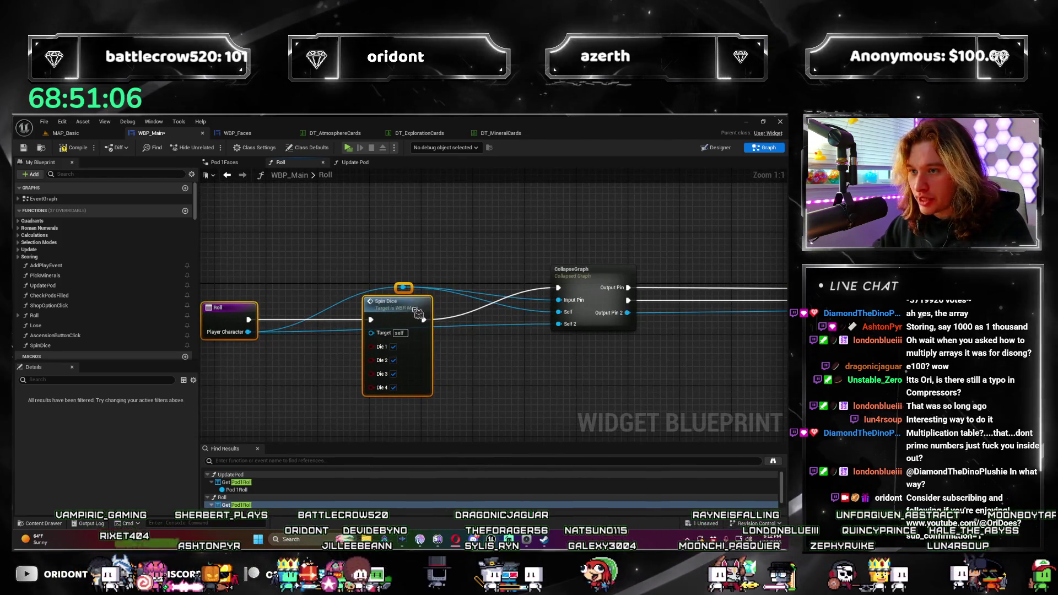
pyautogui.scroll(3, 496, 284)
pyautogui.scroll(-5, 486, 284)
pyautogui.scroll(-4, 372, 307)
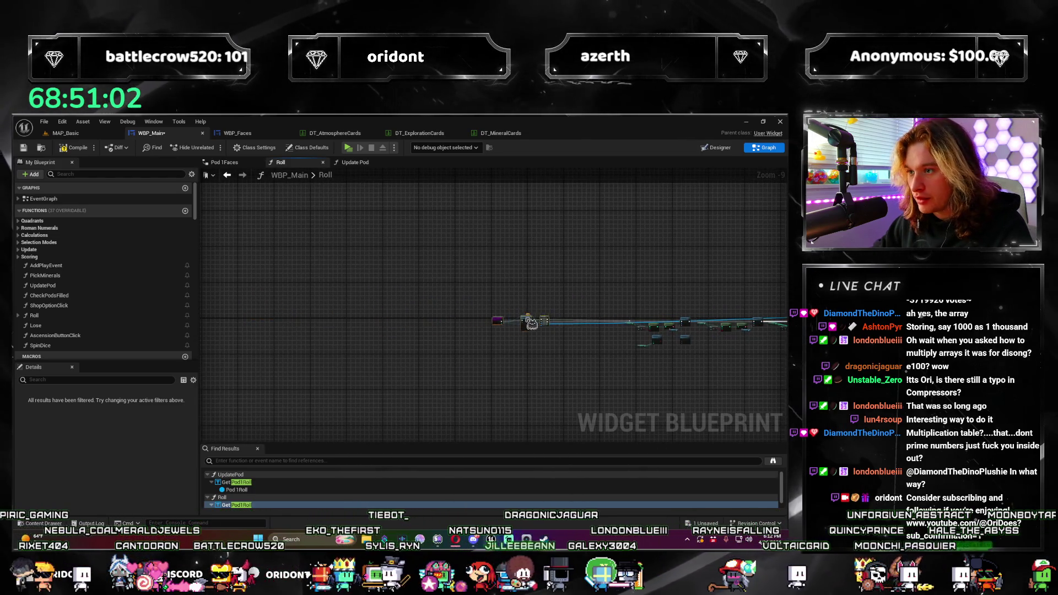
pyautogui.scroll(5, 556, 324)
pyautogui.scroll(3, 497, 299)
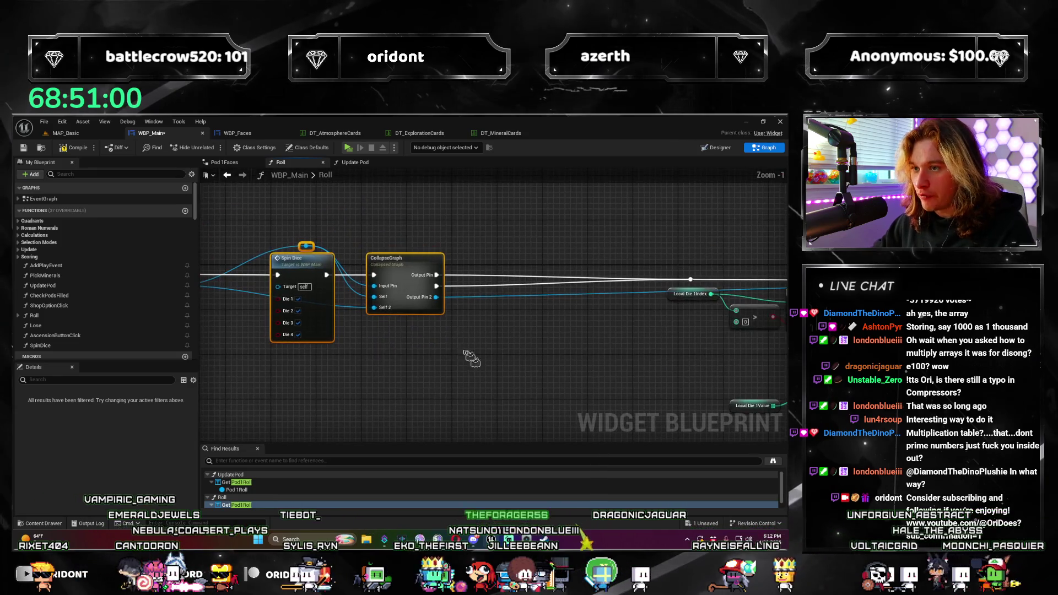
pyautogui.moveTo(510, 263); pyautogui.dragTo(530, 275)
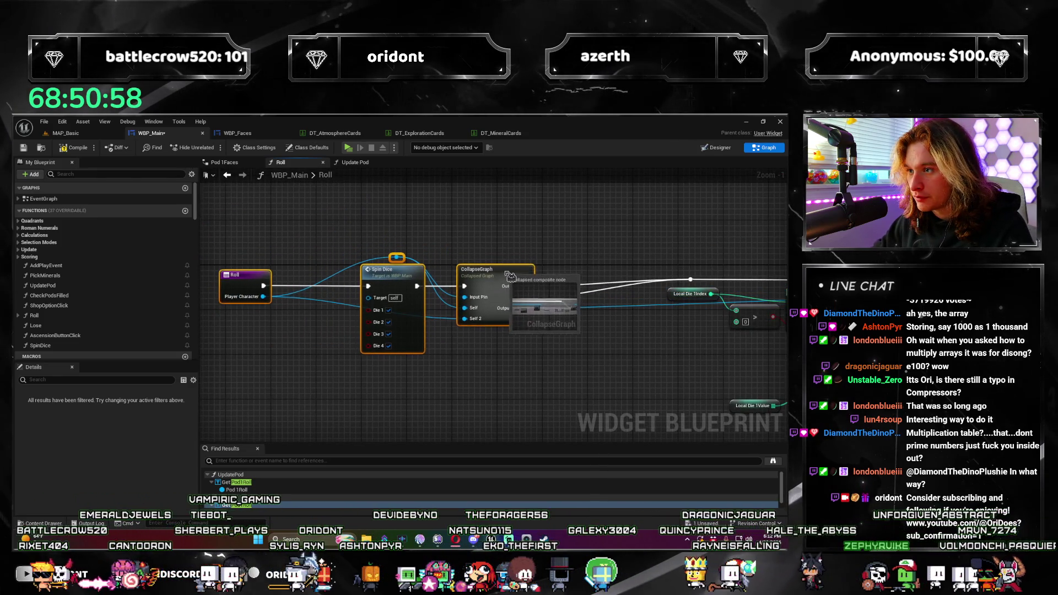
pyautogui.rightClick(531, 275)
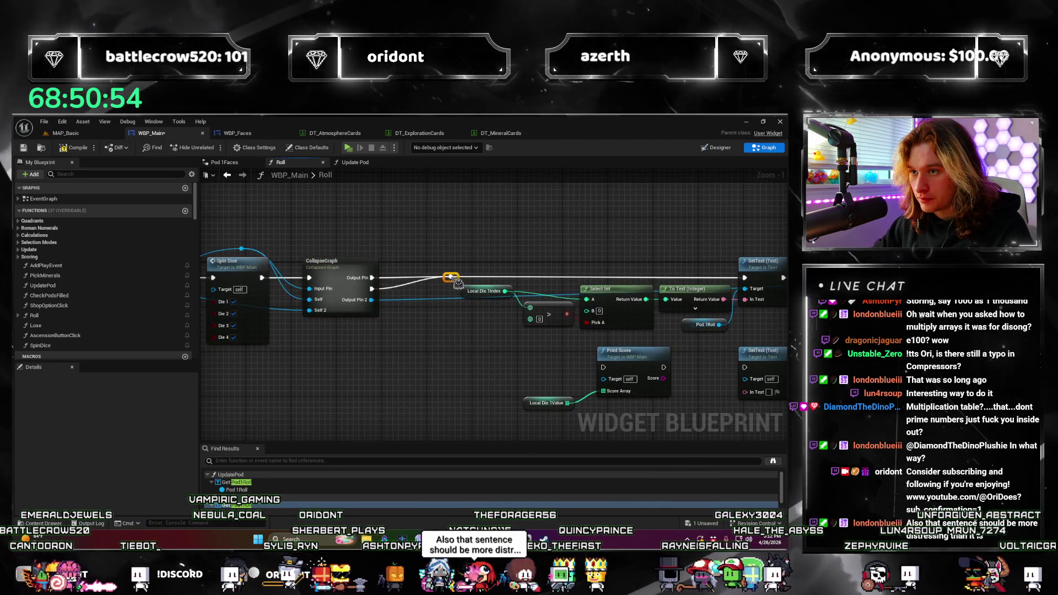
pyautogui.click(372, 376)
pyautogui.scroll(2, 372, 376)
# Rename the CollapseGraph node to Initial Roll
pyautogui.click(428, 237)
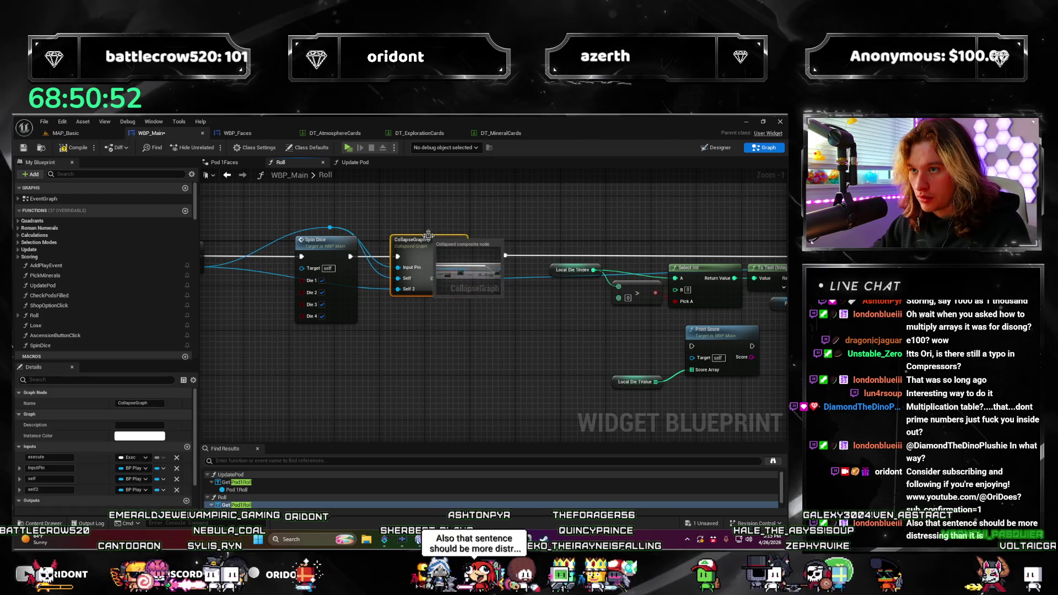
pyautogui.press('Escape')
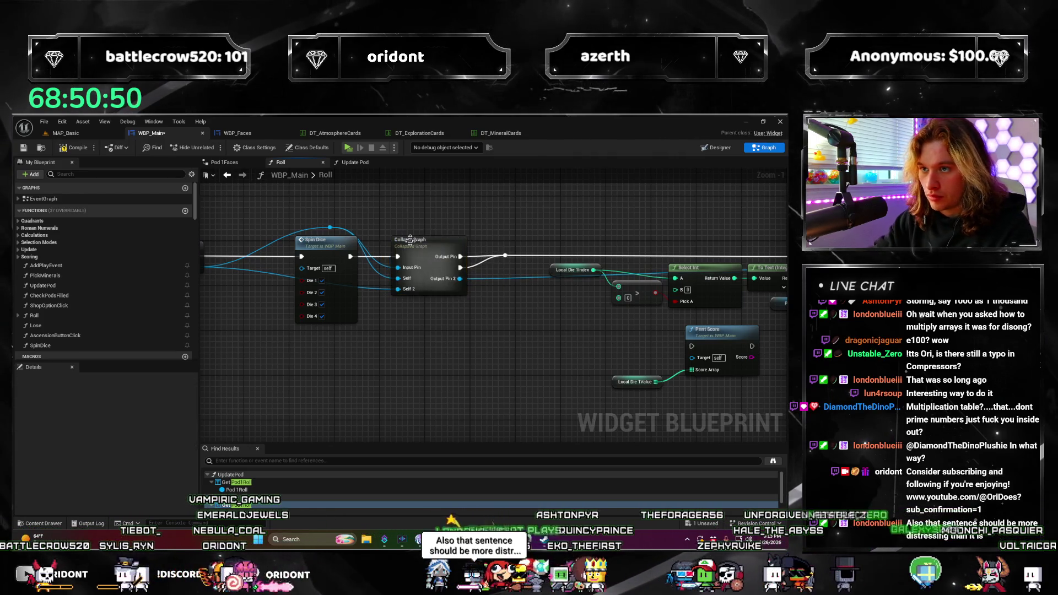
pyautogui.click(409, 241)
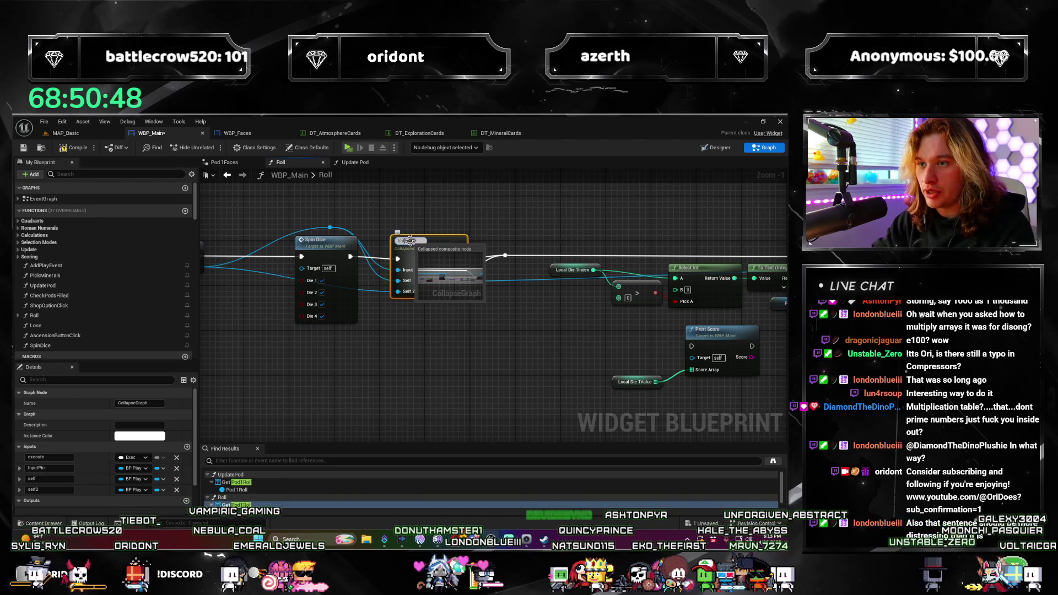
pyautogui.press('Return')
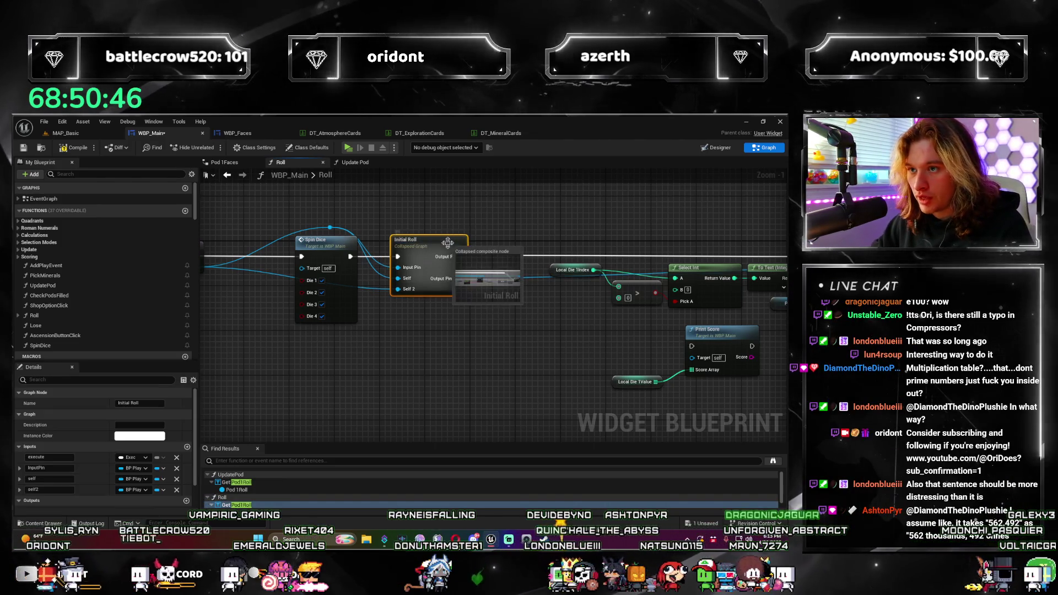
# Inspect the contents of the Initial Roll collapsed graph
pyautogui.doubleClick(410, 247)
pyautogui.scroll(5, 359, 369)
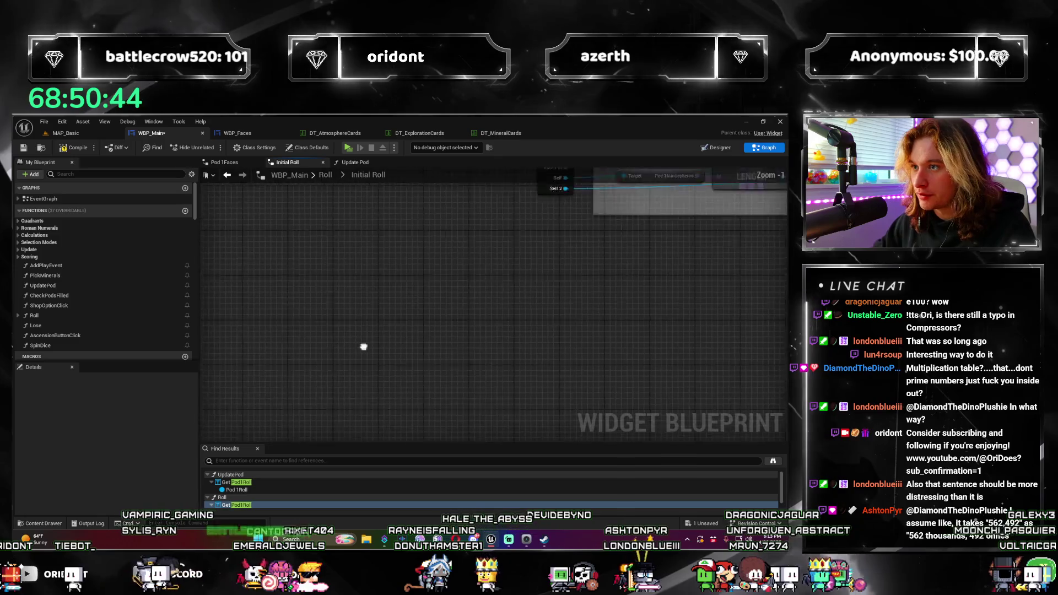
pyautogui.scroll(5, 359, 369)
pyautogui.moveTo(400, 396); pyautogui.dragTo(299, 435)
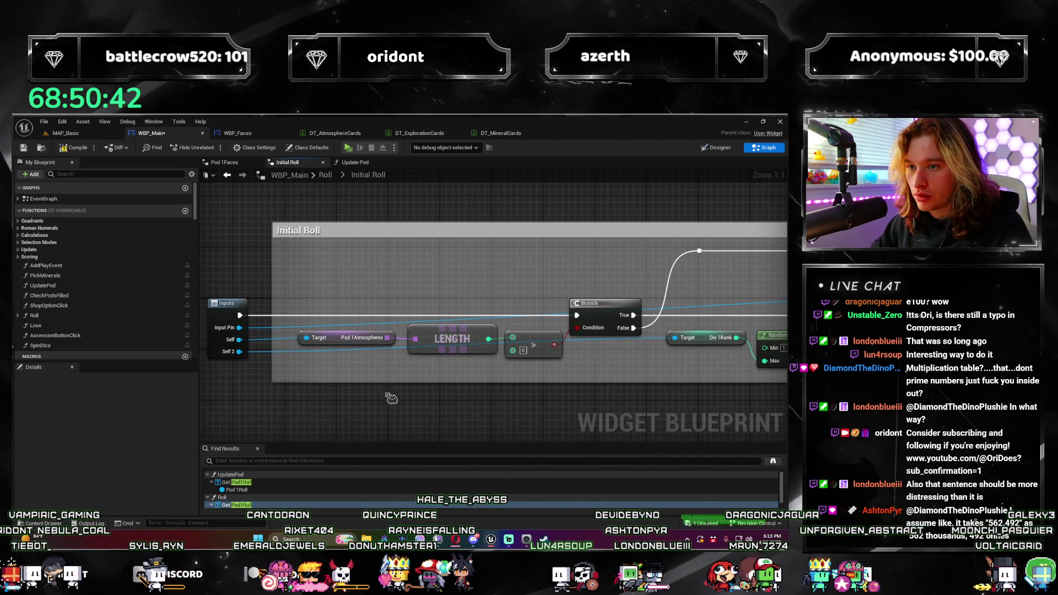
pyautogui.moveTo(391, 398); pyautogui.dragTo(336, 386)
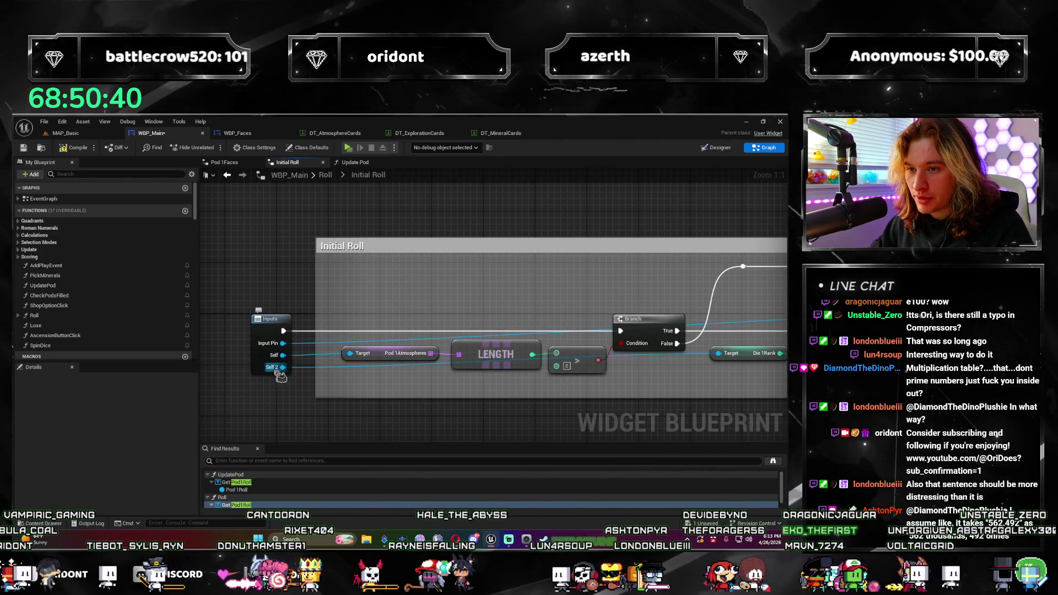
pyautogui.moveTo(421, 405)
pyautogui.mouseDown()
pyautogui.moveTo(463, 388)
pyautogui.moveTo(330, 368)
pyautogui.moveTo(321, 354)
pyautogui.moveTo(264, 369)
pyautogui.mouseUp()
pyautogui.scroll(-2, 413, 380)
pyautogui.scroll(3, 326, 364)
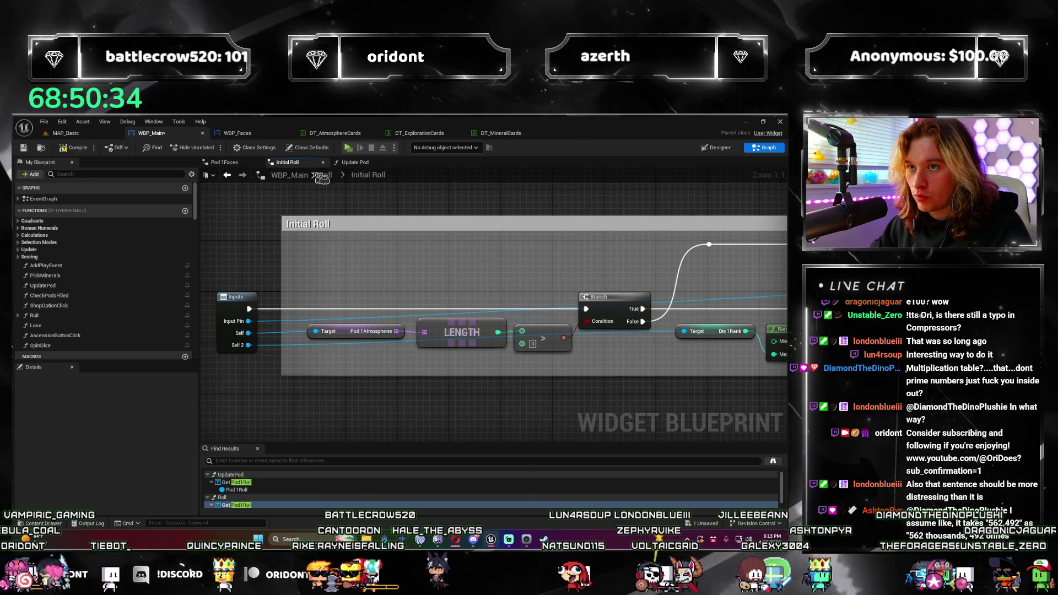
# Return to the Roll graph and shift the Roll, Spin Dice and Initial Roll nodes left
pyautogui.click(328, 175)
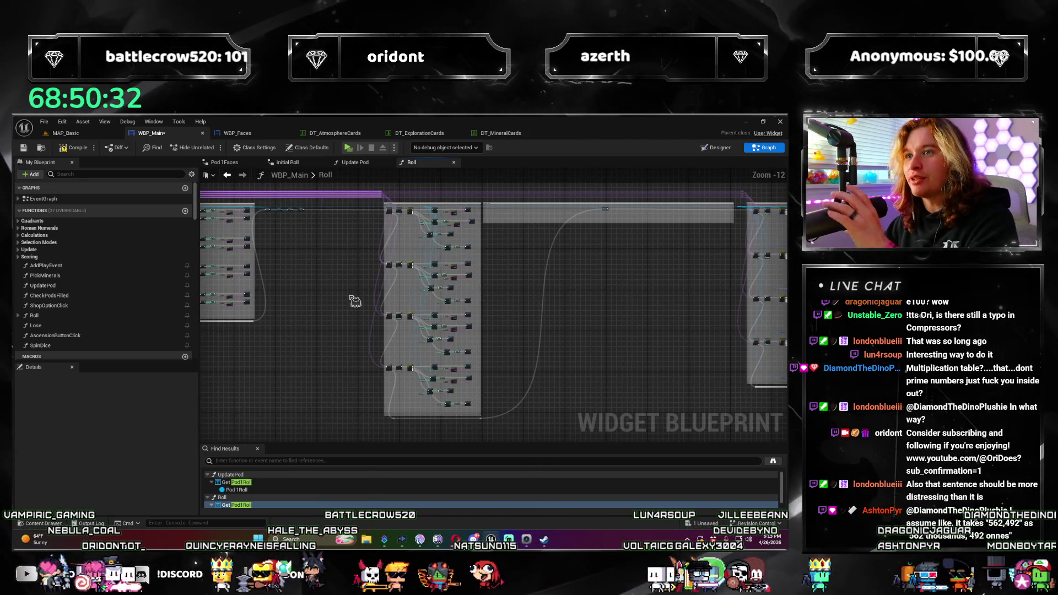
pyautogui.moveTo(354, 301); pyautogui.dragTo(541, 341)
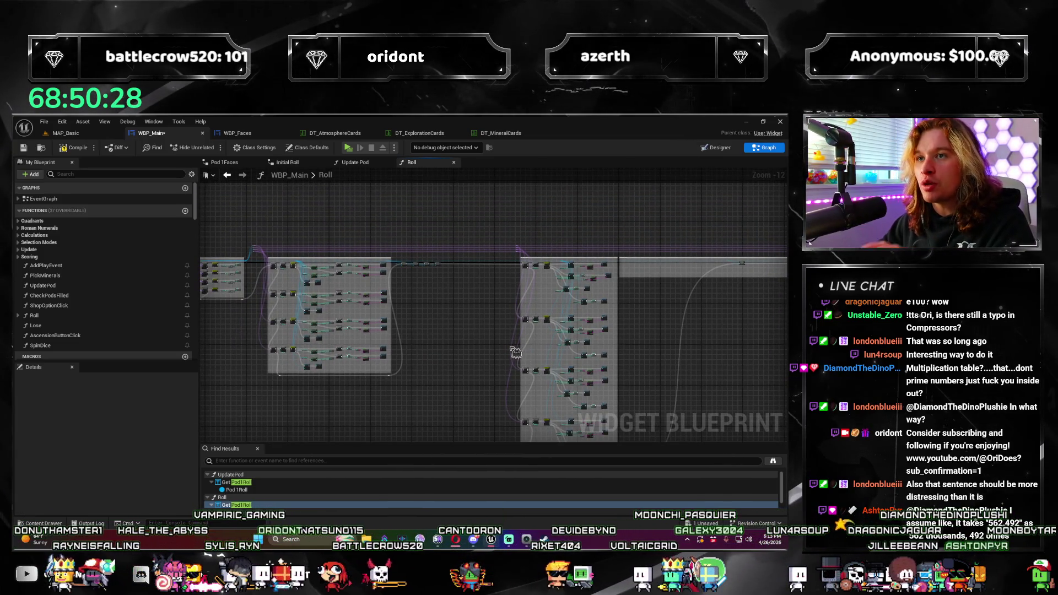
pyautogui.scroll(2, 502, 350)
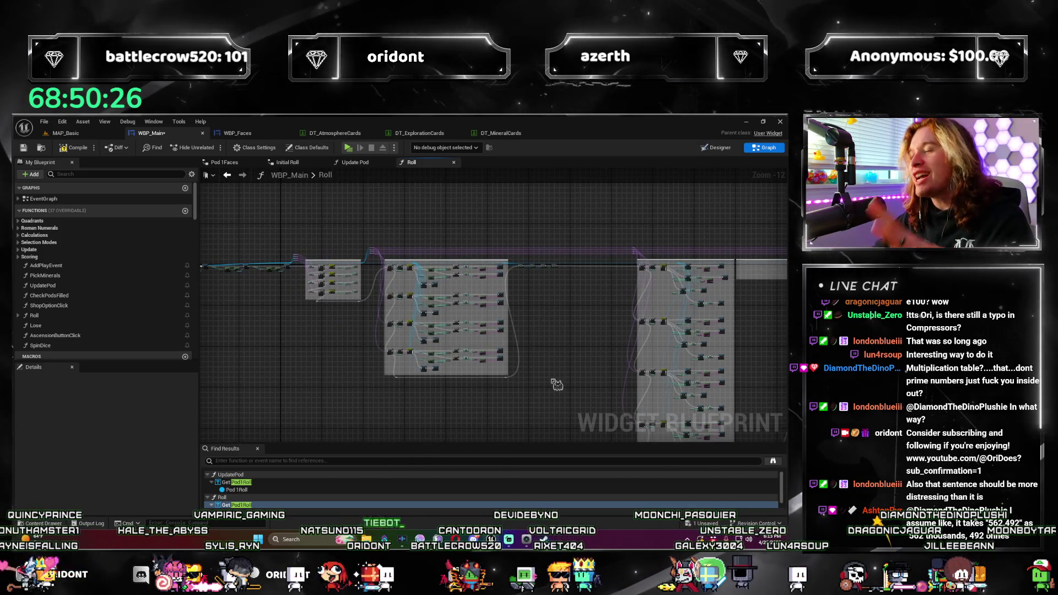
pyautogui.scroll(2, 331, 322)
pyautogui.moveTo(314, 316)
pyautogui.mouseDown()
pyautogui.moveTo(405, 274)
pyautogui.moveTo(347, 327)
pyautogui.moveTo(381, 413)
pyautogui.moveTo(606, 339)
pyautogui.mouseUp()
pyautogui.scroll(-1, 406, 274)
pyautogui.scroll(4, 348, 326)
pyautogui.scroll(2, 380, 413)
pyautogui.scroll(1, 605, 338)
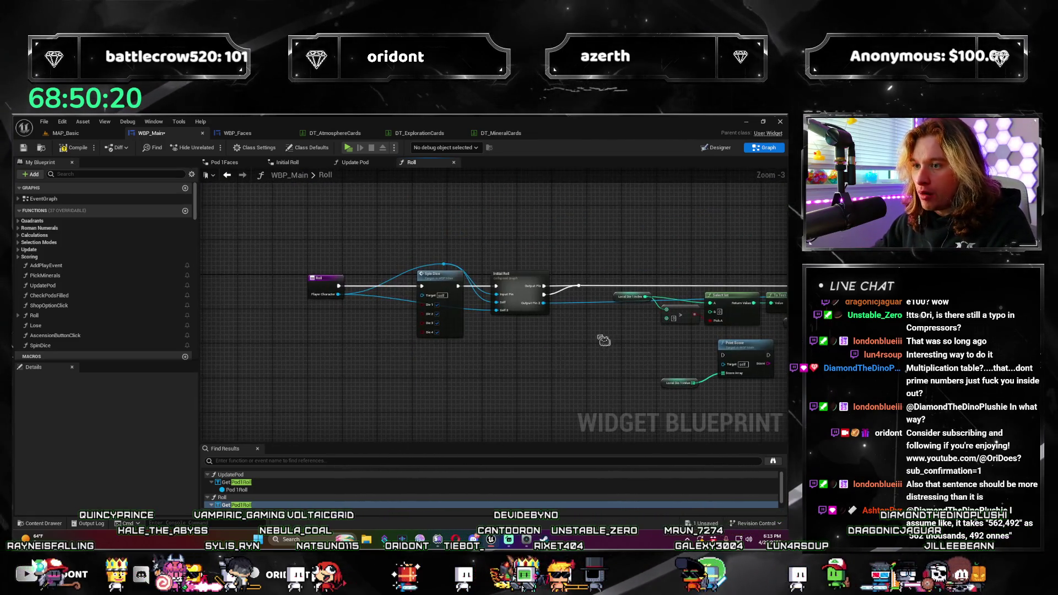
pyautogui.moveTo(440, 282); pyautogui.dragTo(403, 281)
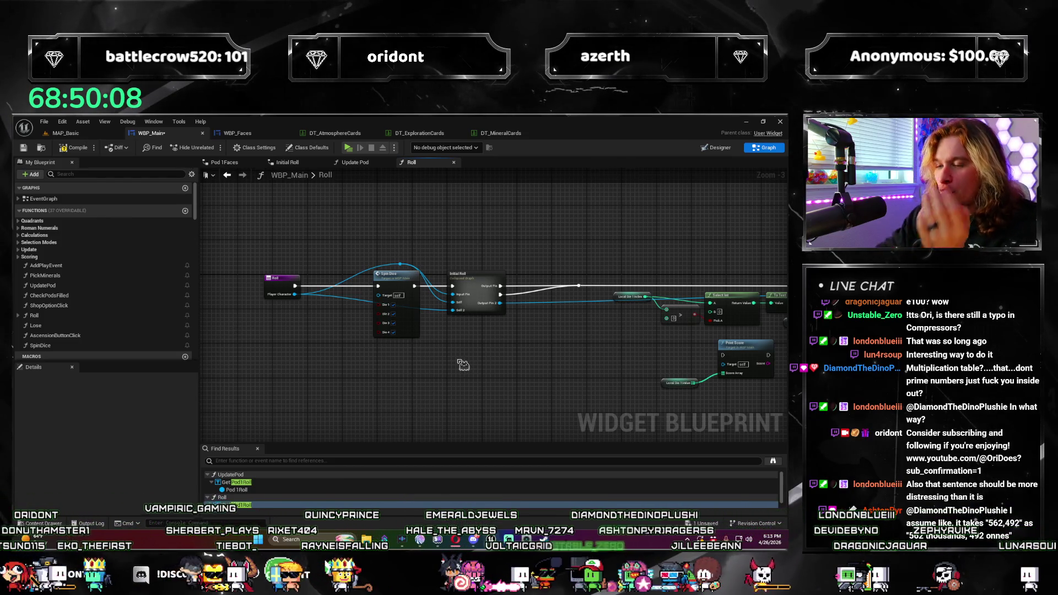
# Launch Notepad over the blueprint and lay out scratch lines for the digit array notes
pyautogui.press('super')
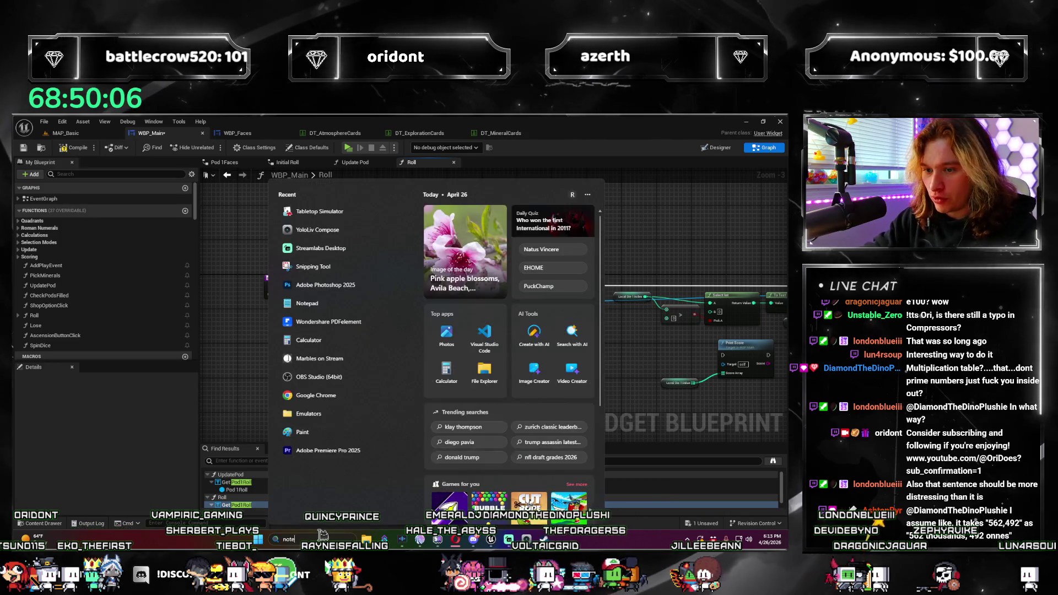
pyautogui.write('notepad')
pyautogui.press('Return')
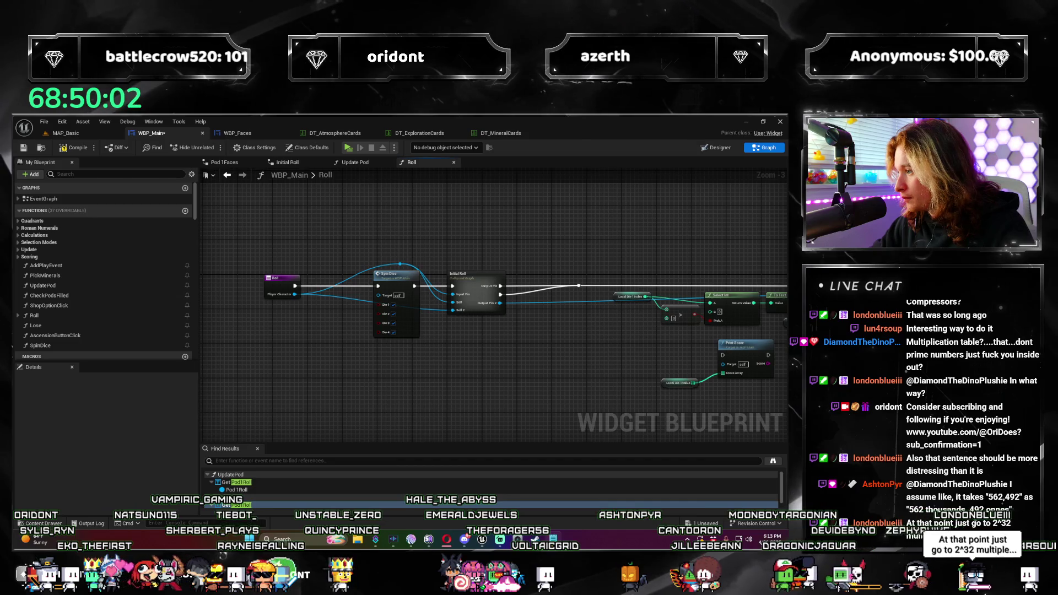
pyautogui.moveTo(331, 198); pyautogui.dragTo(398, 204)
pyautogui.write('462,4')
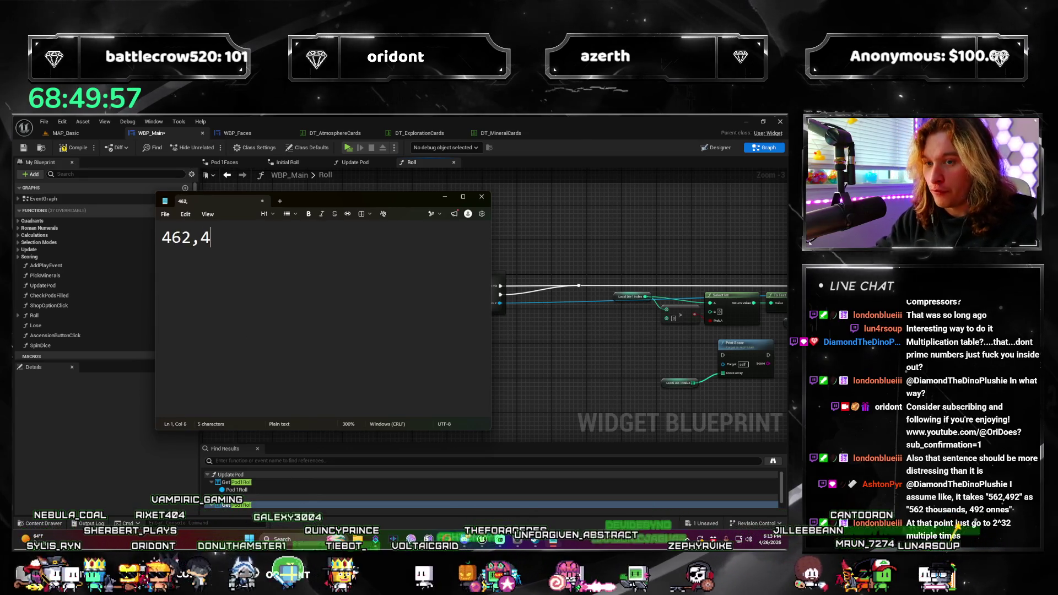
pyautogui.write('92')
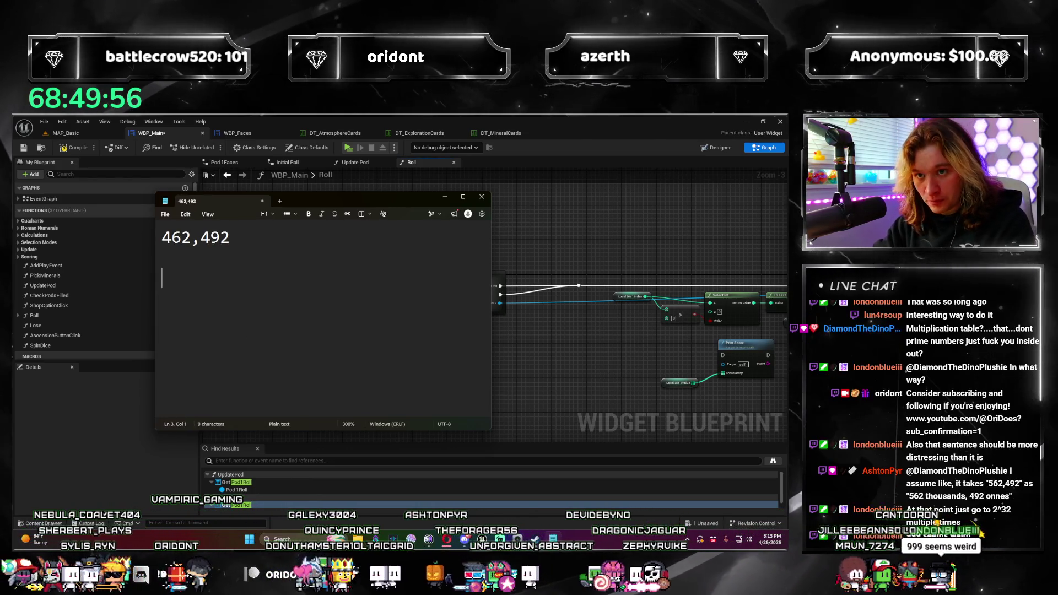
pyautogui.press('Return')
pyautogui.press('Return')
pyautogui.write('[]')
pyautogui.press('Left')
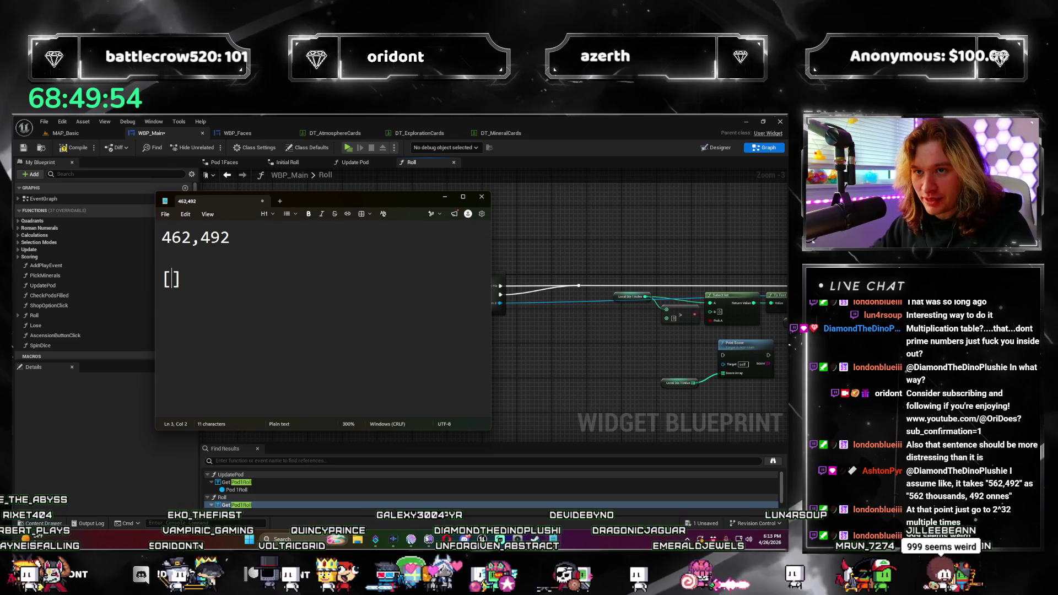
pyautogui.write('492, 462')
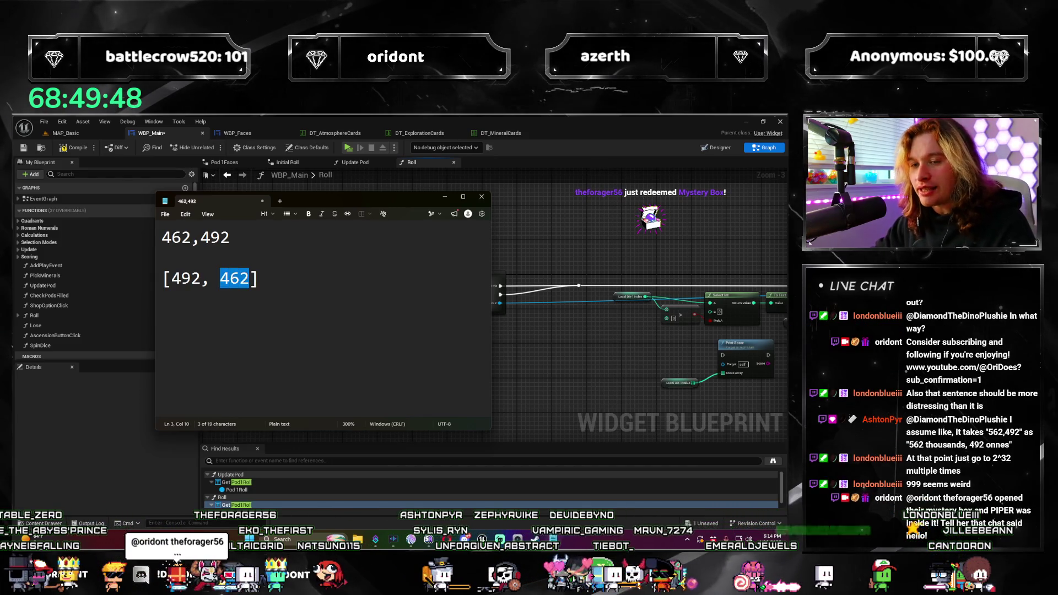
pyautogui.press('Left')
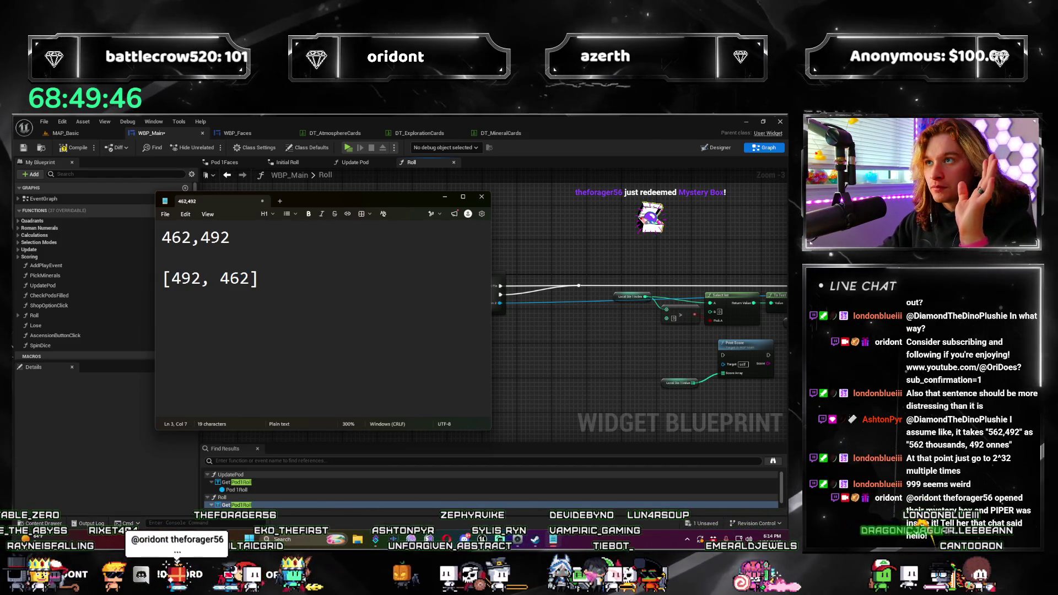
pyautogui.press('End')
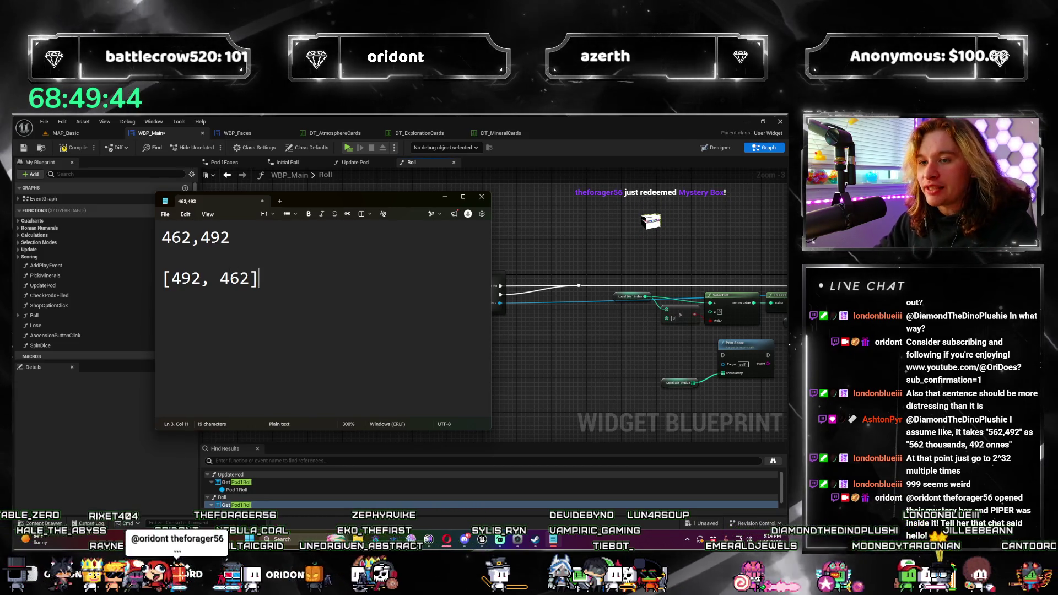
pyautogui.press('Return')
pyautogui.press('Return')
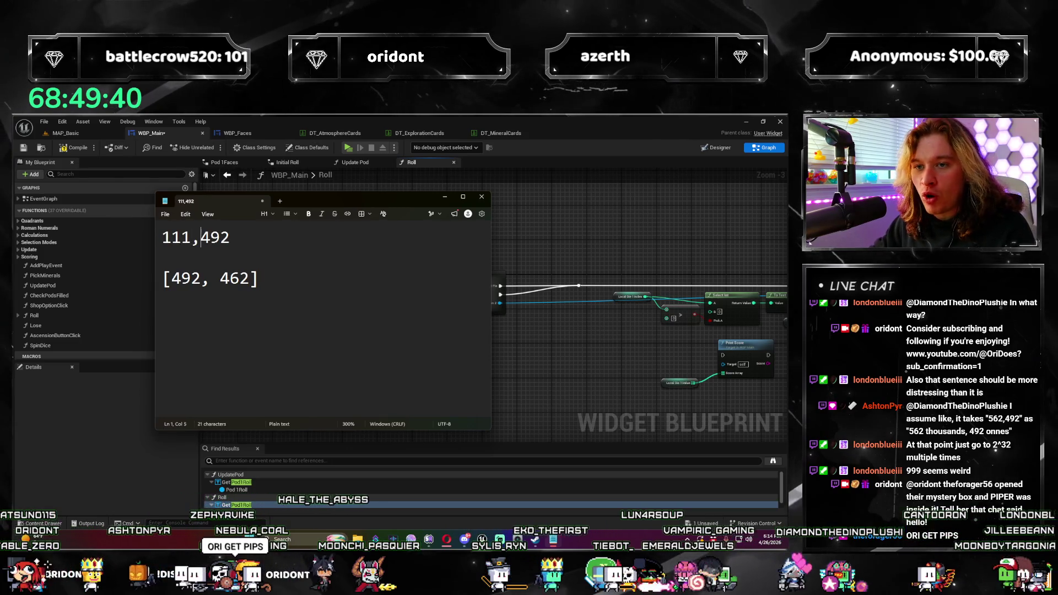
pyautogui.write('222,')
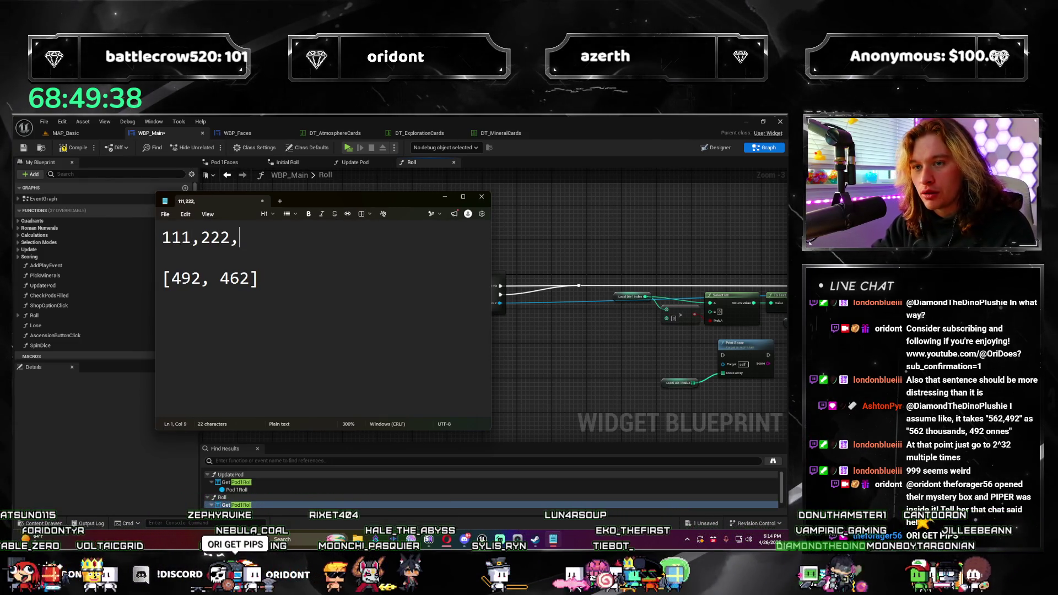
# Fix the first line to 11,222,333 and select the old [492, 462] digits for replacement
pyautogui.press('Home')
pyautogui.press('Delete')
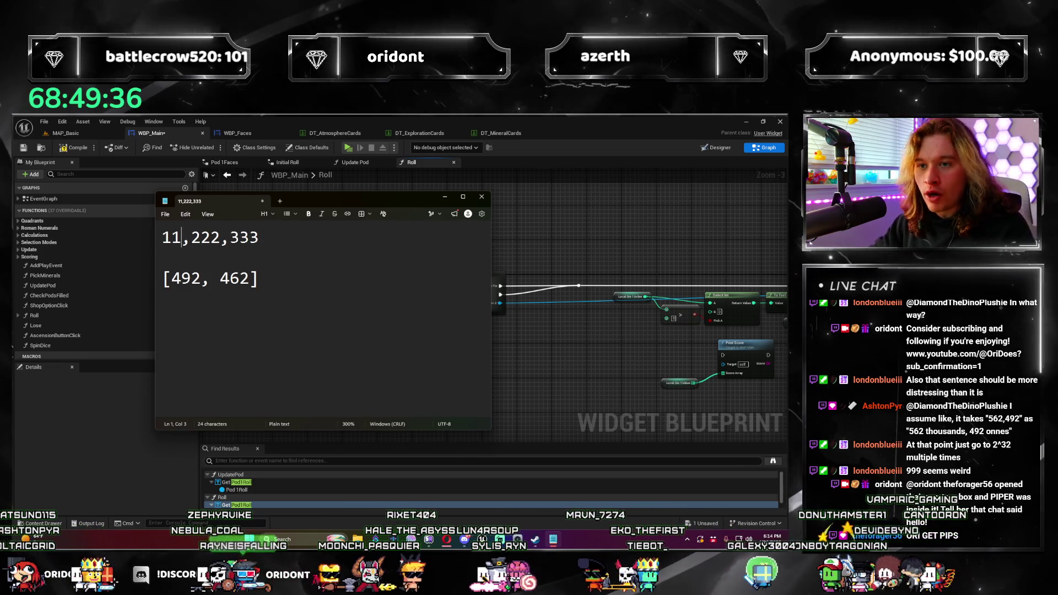
pyautogui.press('Down')
pyautogui.press('Down')
pyautogui.press('Right')
pyautogui.hotkey('shift', 'End')
pyautogui.hotkey('shift', 'Left')
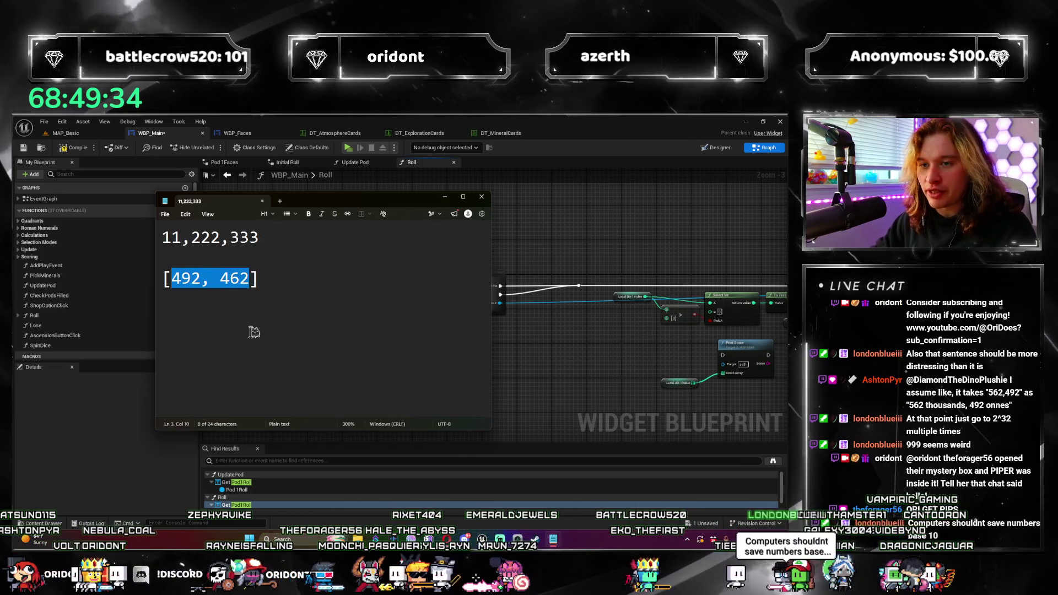
pyautogui.write('333,222,11')
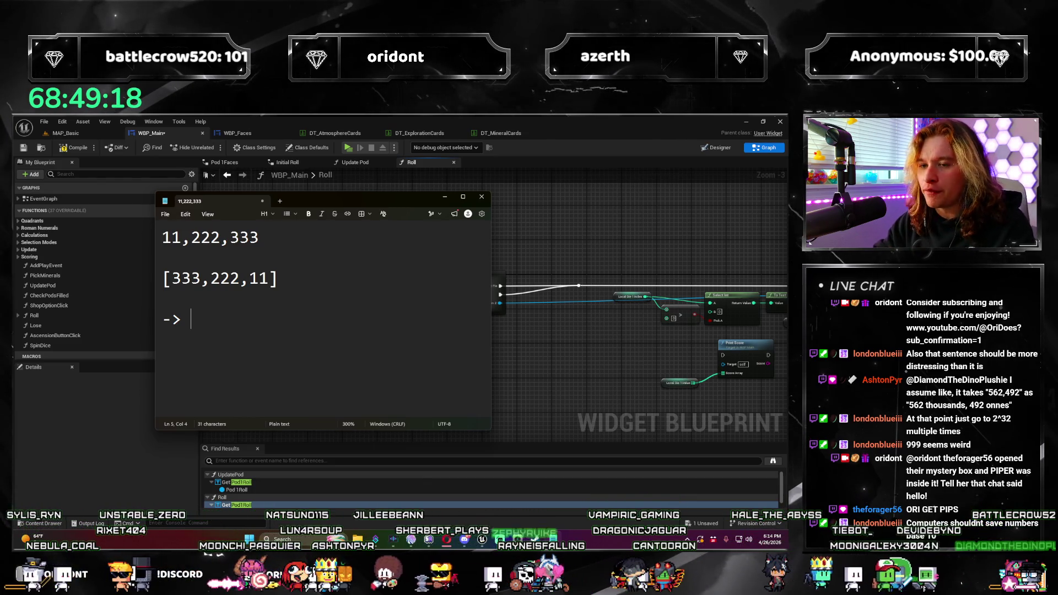
pyautogui.write('11,')
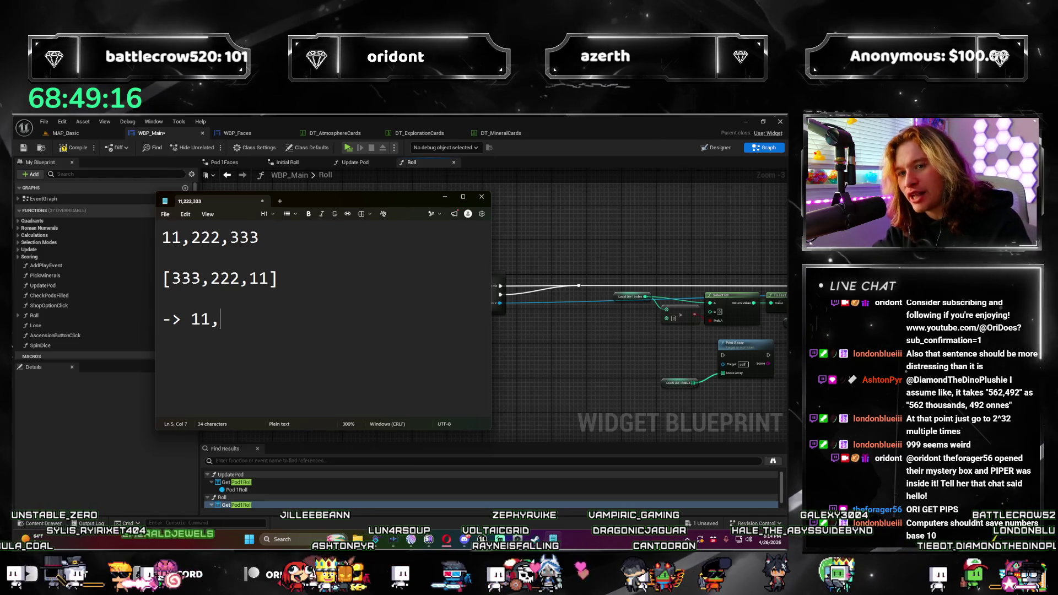
pyautogui.write('222,')
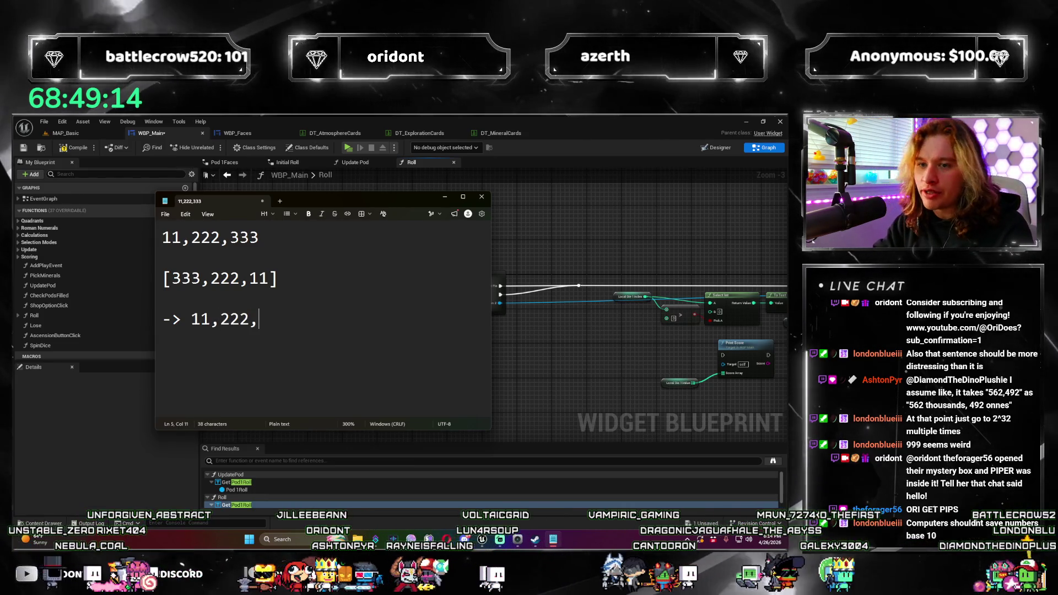
pyautogui.write('333')
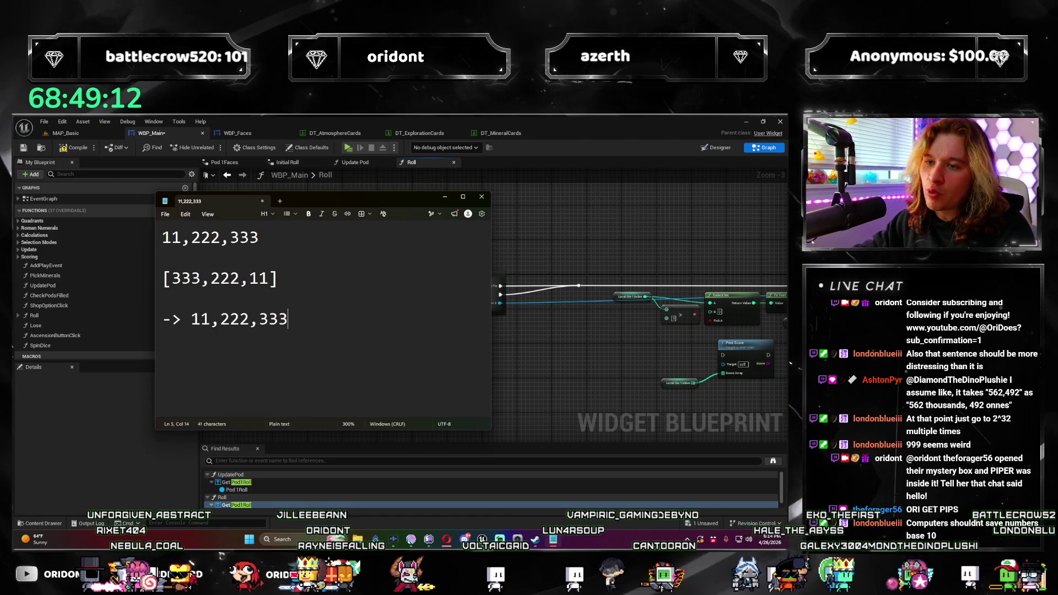
# Write the reversed base-1000 array [333,222,11] on two lines below 11,222,333
pyautogui.hotkey('shift', 'Up')
pyautogui.hotkey('shift', 'Up')
pyautogui.press('Right')
pyautogui.press('Return')
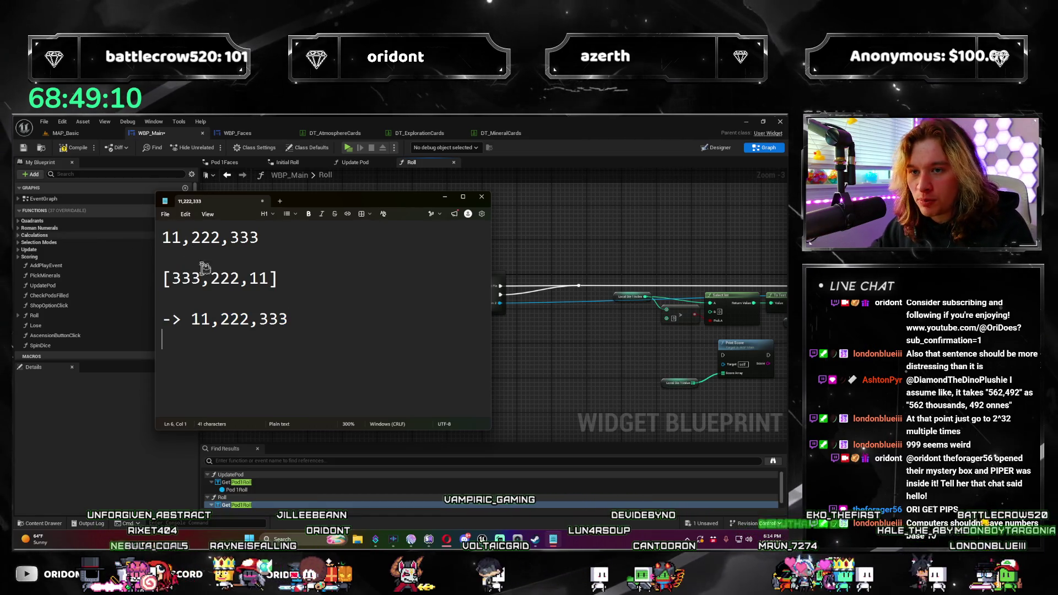
pyautogui.hotkey('shift', 'Down')
pyautogui.hotkey('shift', 'Down')
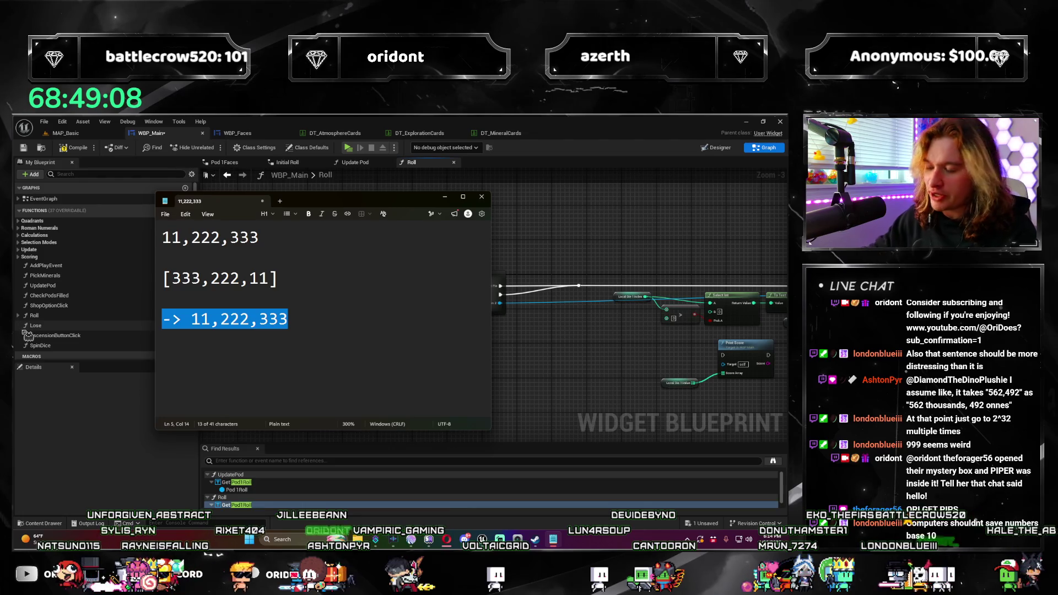
pyautogui.write('[33')
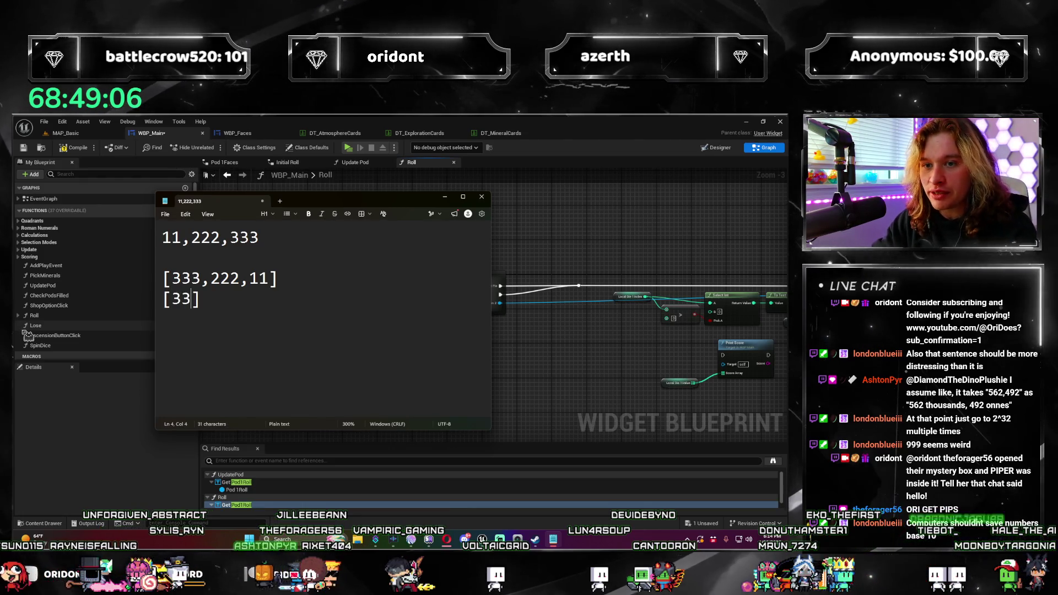
pyautogui.write('3,222,111')
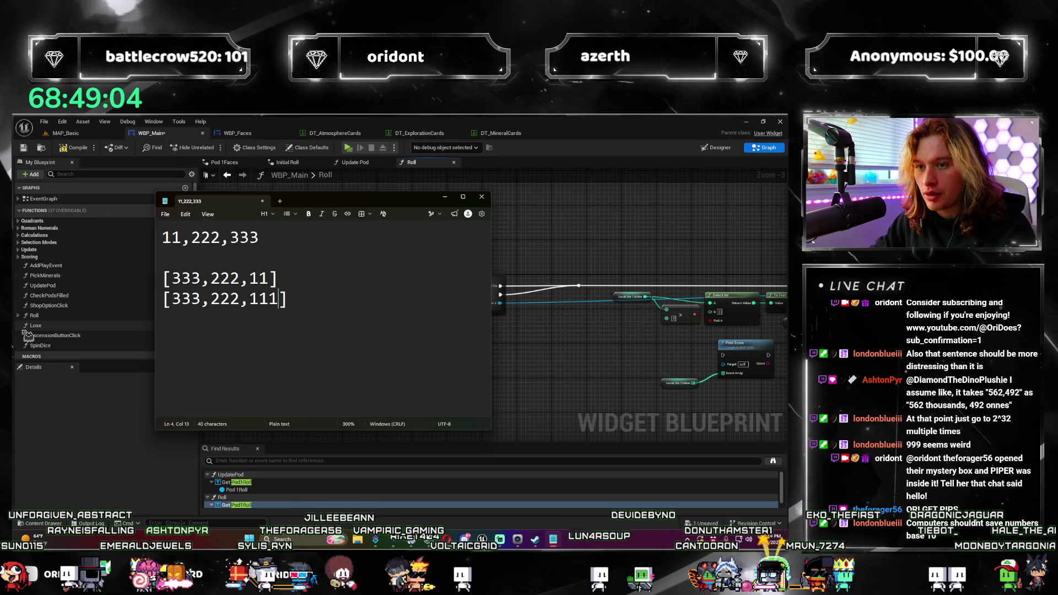
pyautogui.press('BackSpace')
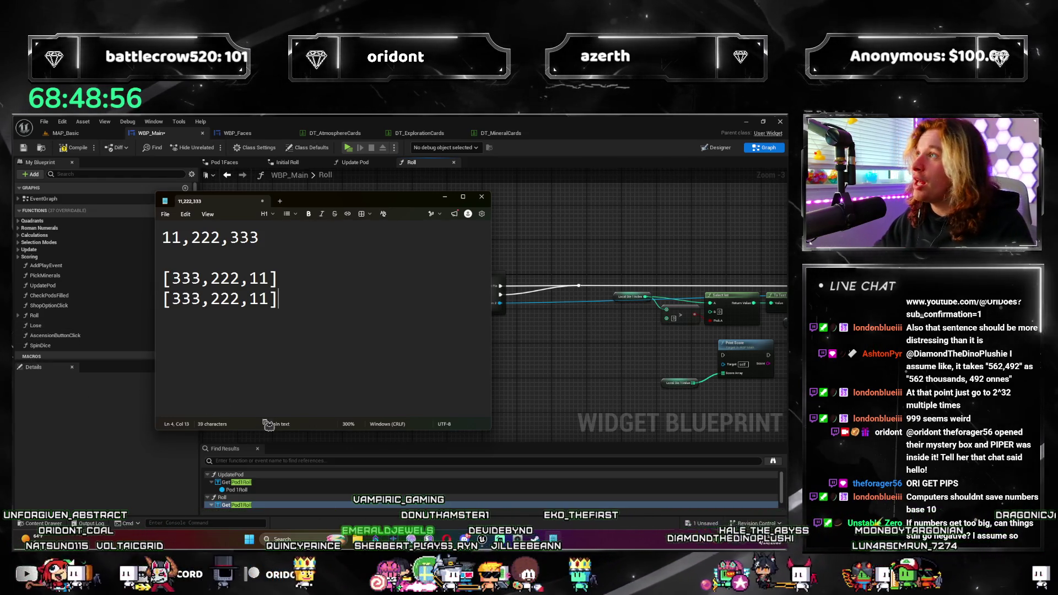
# Inspect the 333, 222 and 11 entries of the two arrays
pyautogui.doubleClick(259, 299)
pyautogui.moveTo(257, 300); pyautogui.dragTo(263, 299)
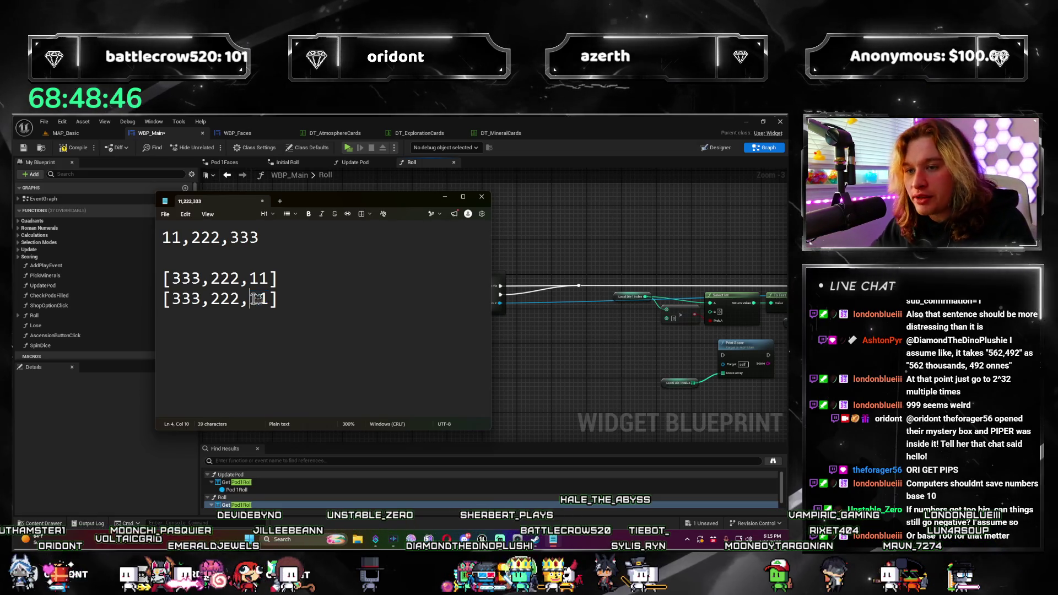
pyautogui.moveTo(269, 300); pyautogui.dragTo(175, 299)
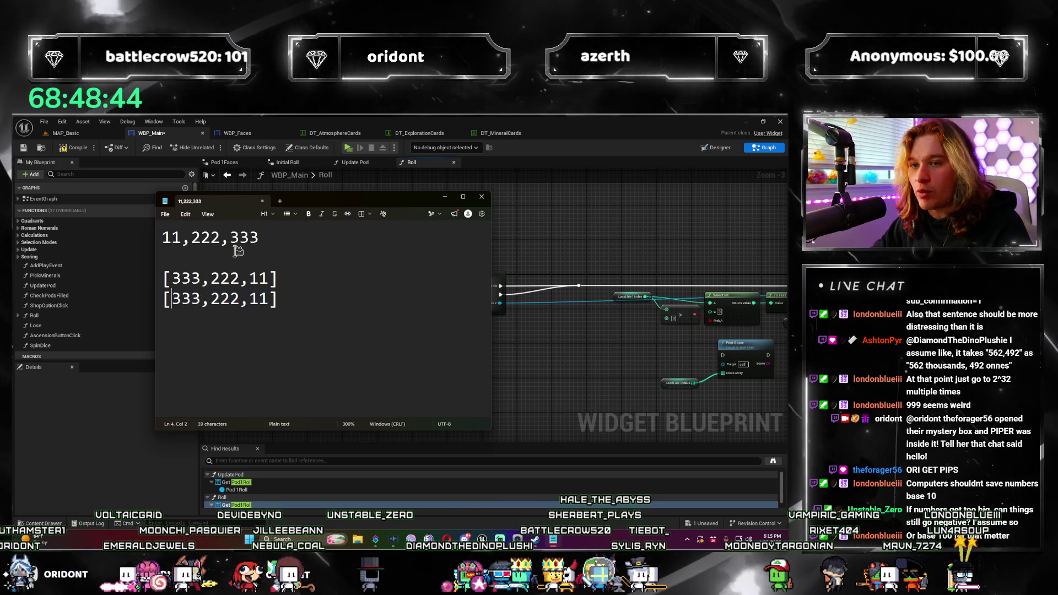
pyautogui.moveTo(268, 299); pyautogui.dragTo(245, 302)
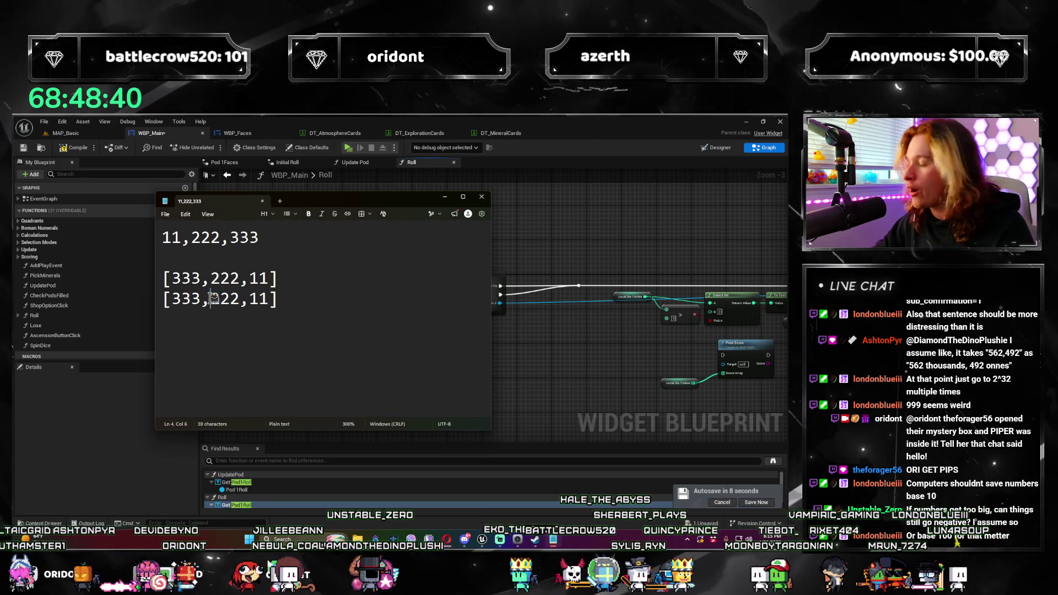
pyautogui.doubleClick(186, 279)
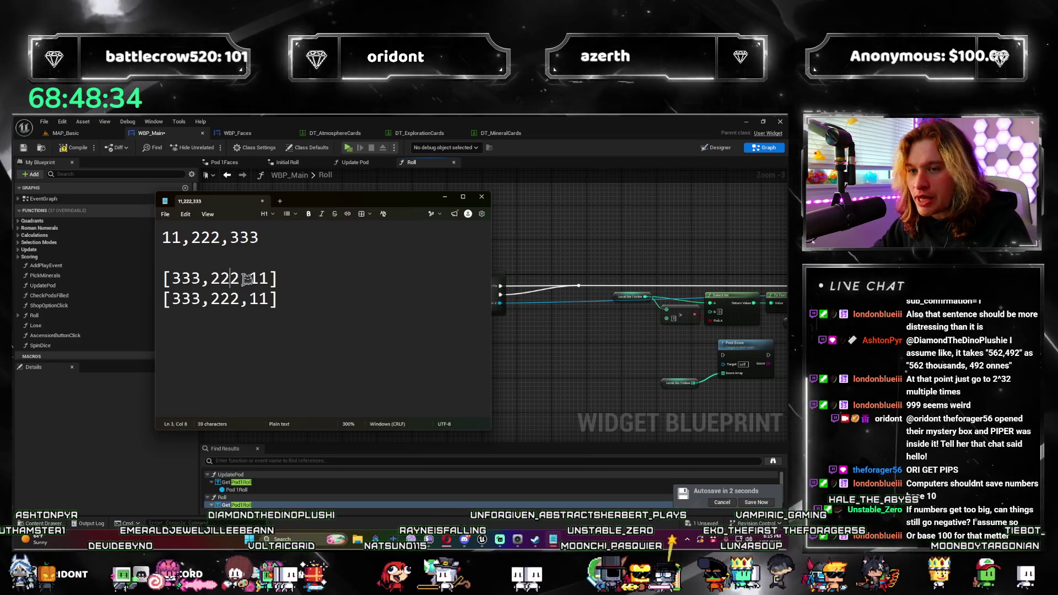
pyautogui.doubleClick(223, 280)
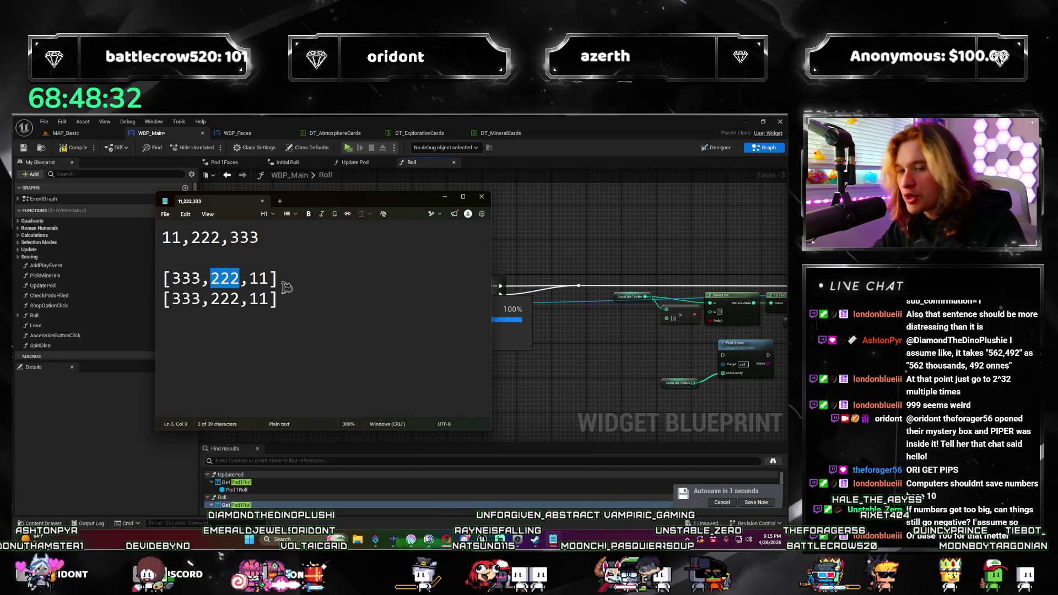
pyautogui.click(266, 279)
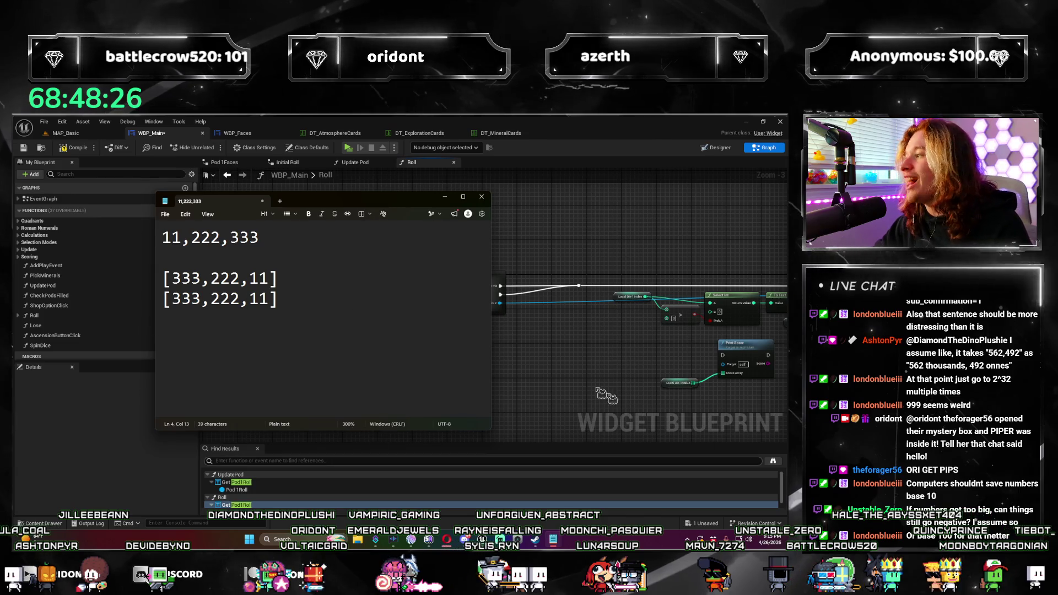
# Add an empty bracket line below the arrays, then clear all the notes text
pyautogui.press('Return')
pyautogui.press('Return')
pyautogui.write('[')
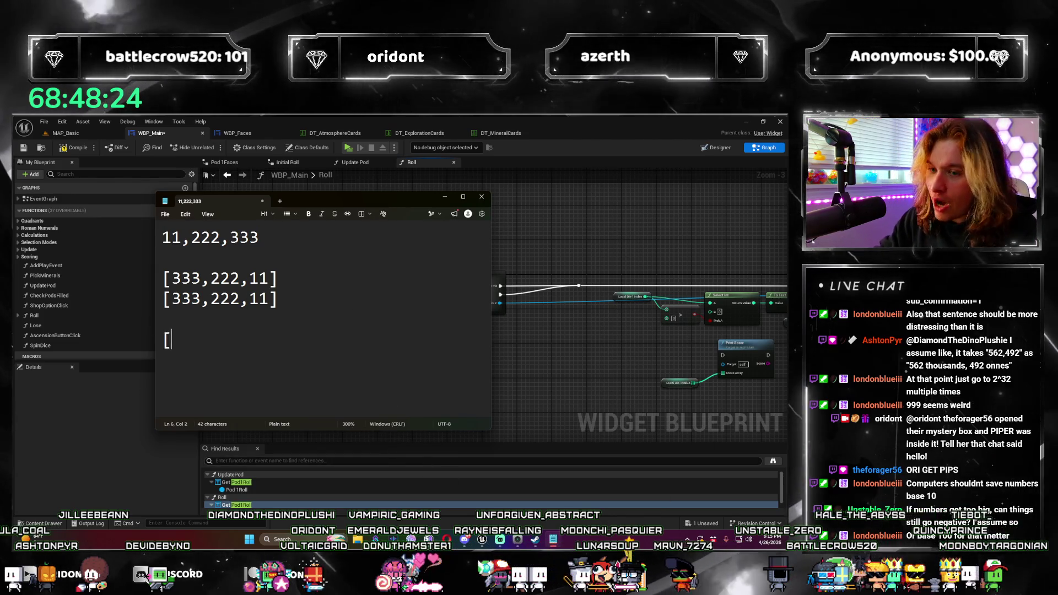
pyautogui.write(']')
pyautogui.hotkey('ctrl', 'a')
pyautogui.press('BackSpace')
# Dismiss Notepad and recenter the Roll graph on its Spin Dice and Initial Roll nodes
pyautogui.click(446, 200)
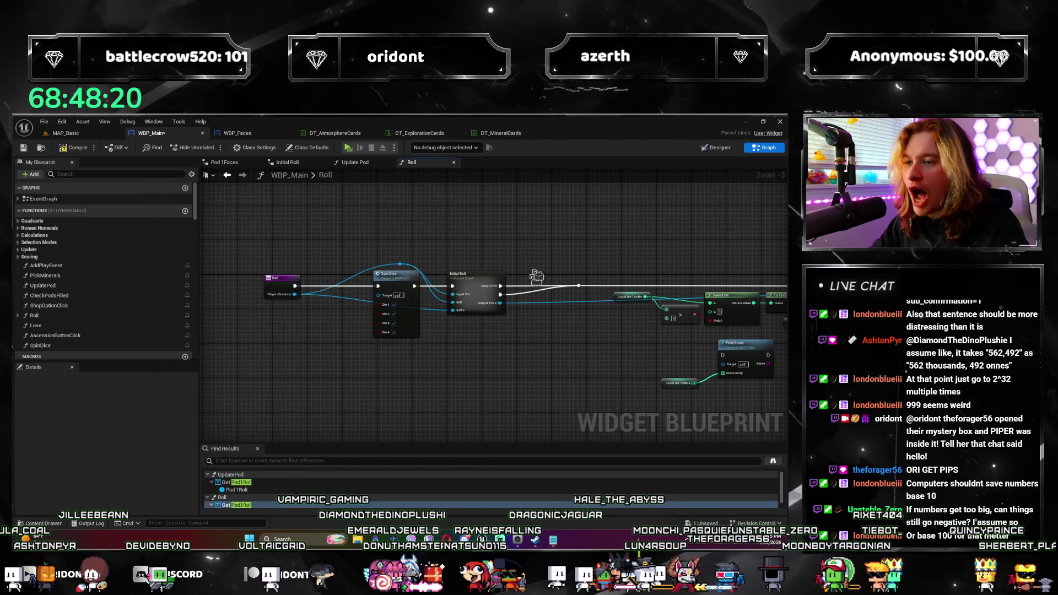
pyautogui.scroll(3, 417, 381)
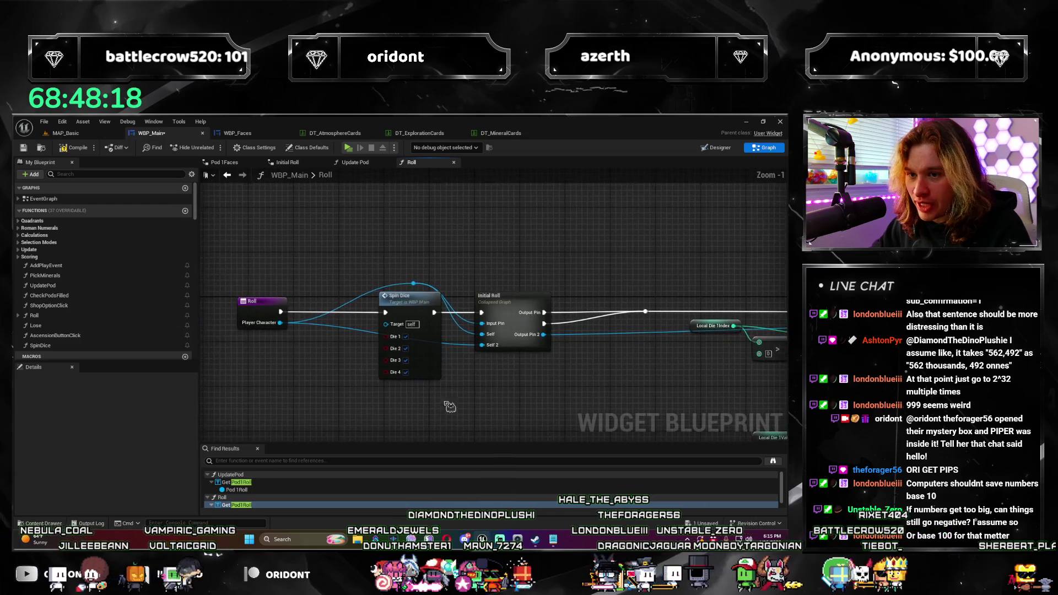
pyautogui.moveTo(303, 347); pyautogui.dragTo(310, 353)
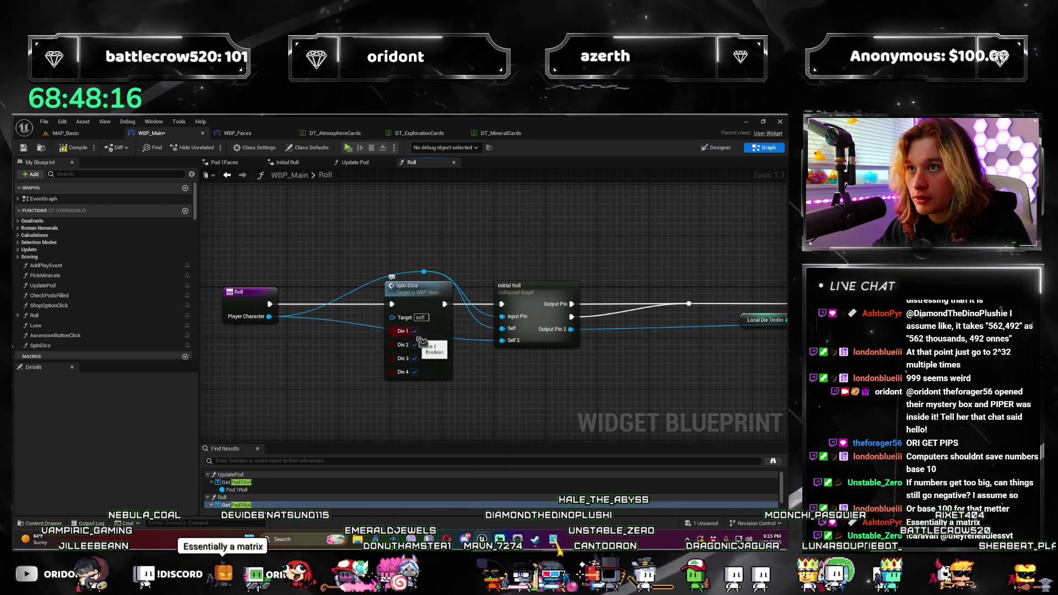